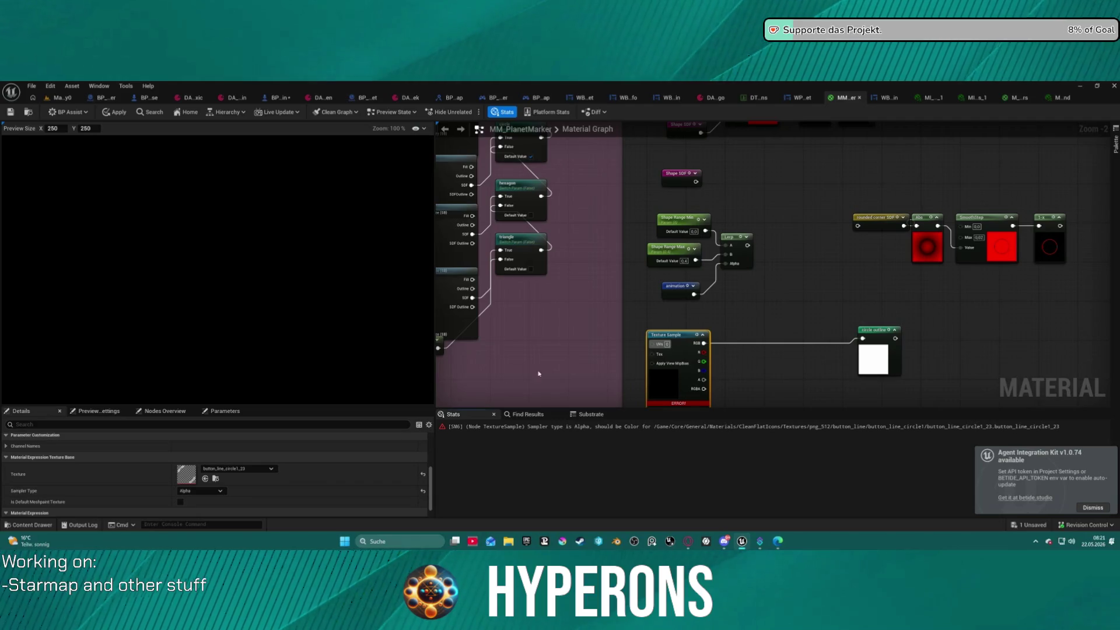
# Step: Switch the Texture Sample's sampler type from Linear Color to Color to clear the error
pyautogui.click(239, 469)
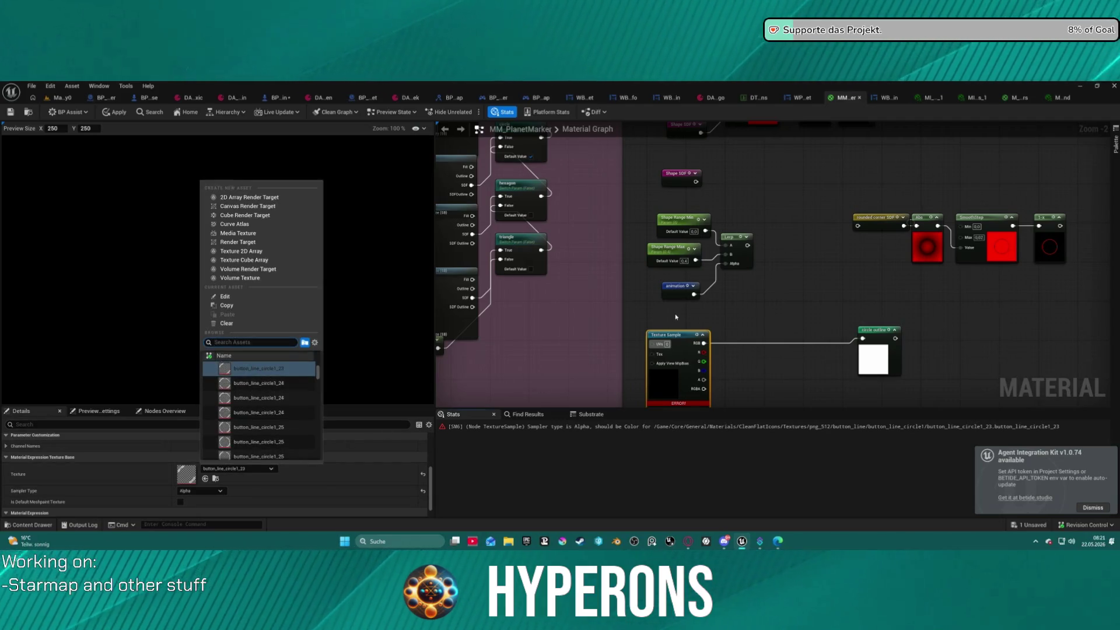
pyautogui.click(672, 351)
pyautogui.click(201, 490)
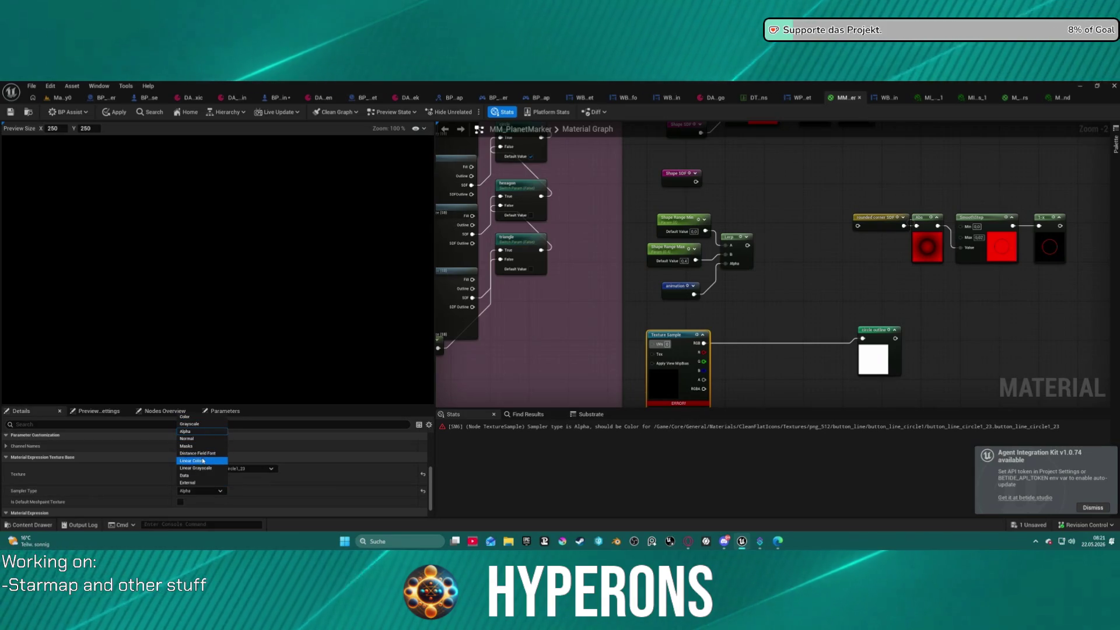
pyautogui.click(192, 461)
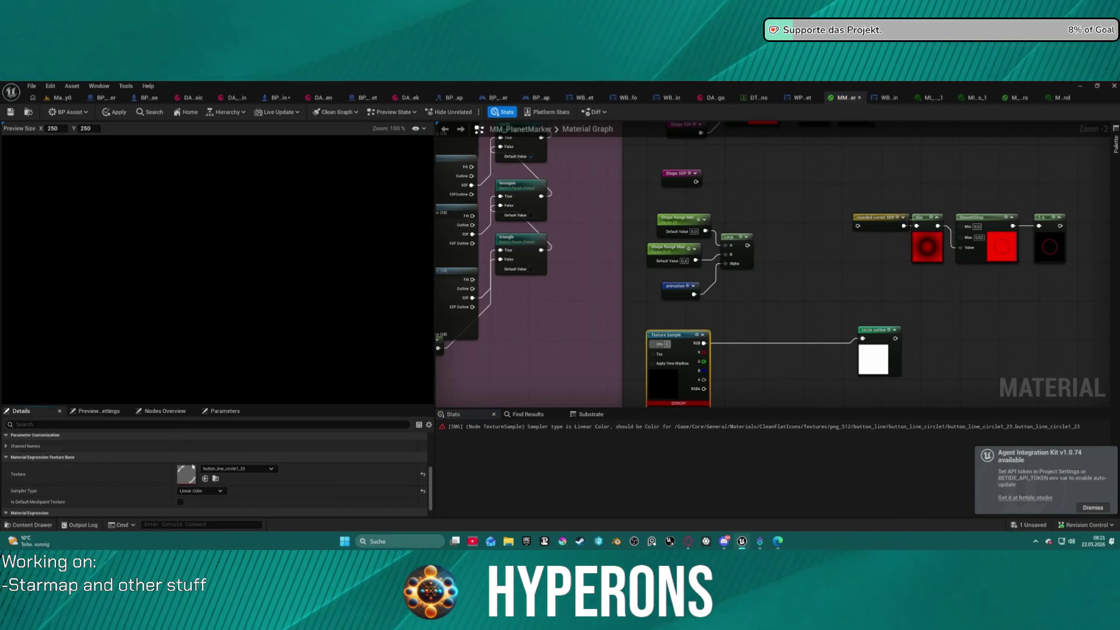
pyautogui.click(196, 492)
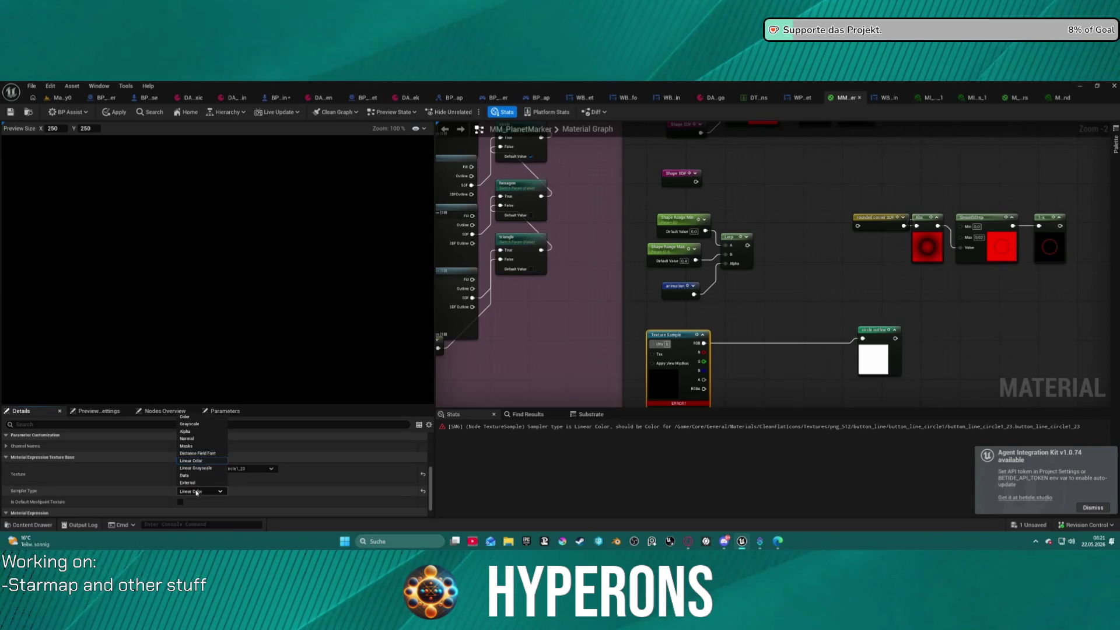
pyautogui.click(202, 418)
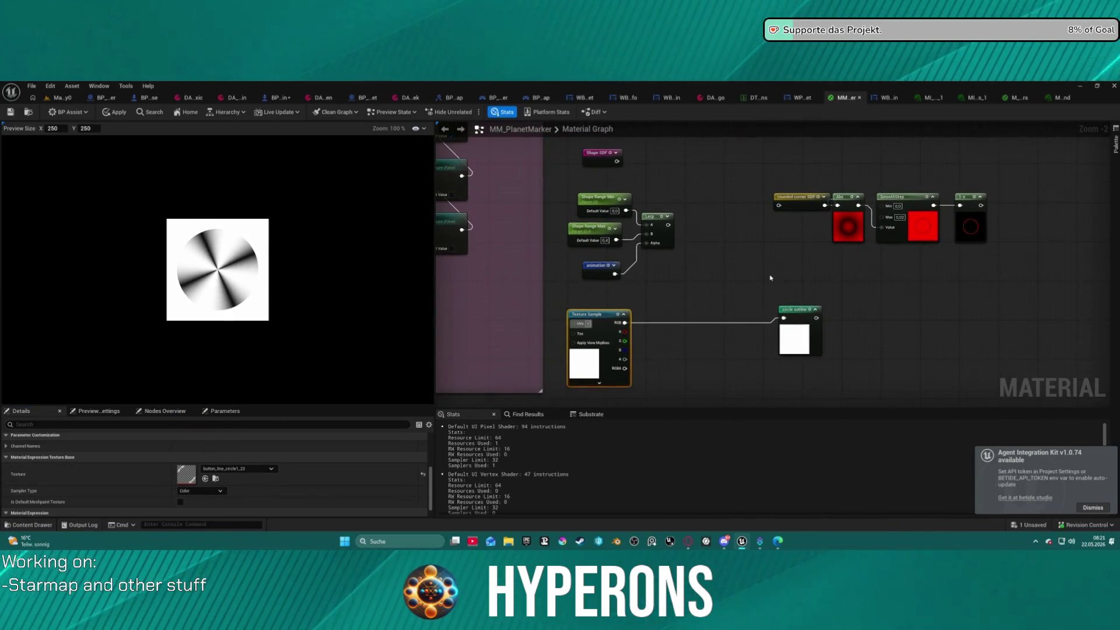
pyautogui.scroll(-2, 815, 272)
# Step: Insert a 1-x node between the Texture Sample output and the circle outline node
pyautogui.moveTo(815, 272)
pyautogui.mouseDown()
pyautogui.moveTo(563, 258)
pyautogui.moveTo(696, 251)
pyautogui.moveTo(658, 248)
pyautogui.moveTo(642, 205)
pyautogui.moveTo(890, 285)
pyautogui.moveTo(854, 336)
pyautogui.moveTo(622, 212)
pyautogui.moveTo(741, 234)
pyautogui.moveTo(842, 273)
pyautogui.mouseUp()
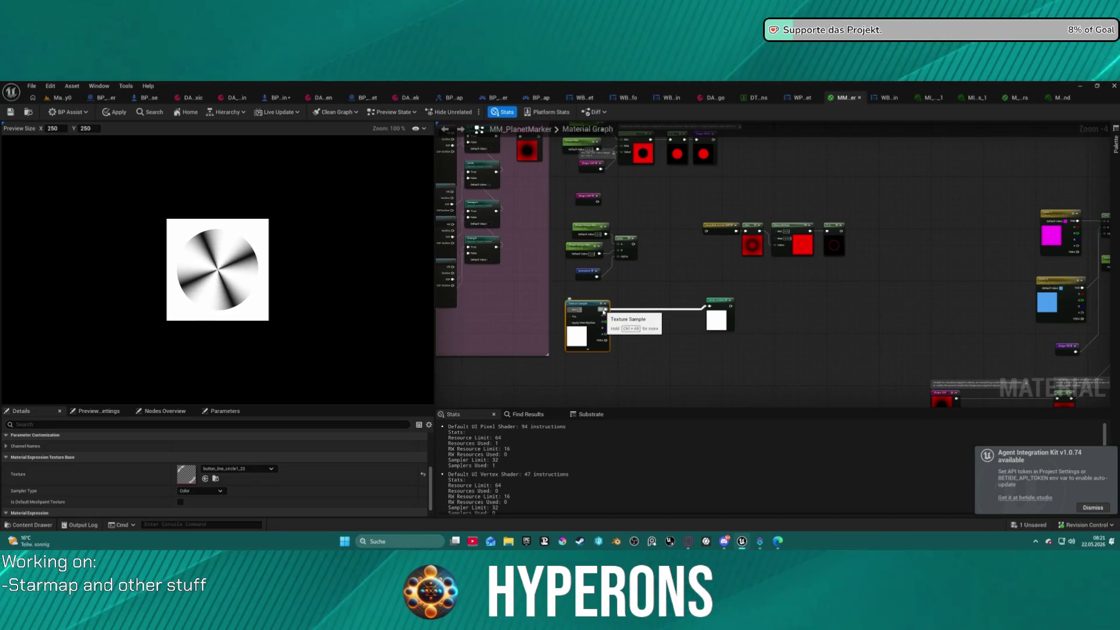
pyautogui.moveTo(604, 311); pyautogui.dragTo(710, 306)
pyautogui.moveTo(649, 289)
pyautogui.mouseDown()
pyautogui.moveTo(621, 303)
pyautogui.moveTo(639, 314)
pyautogui.moveTo(606, 310)
pyautogui.mouseUp()
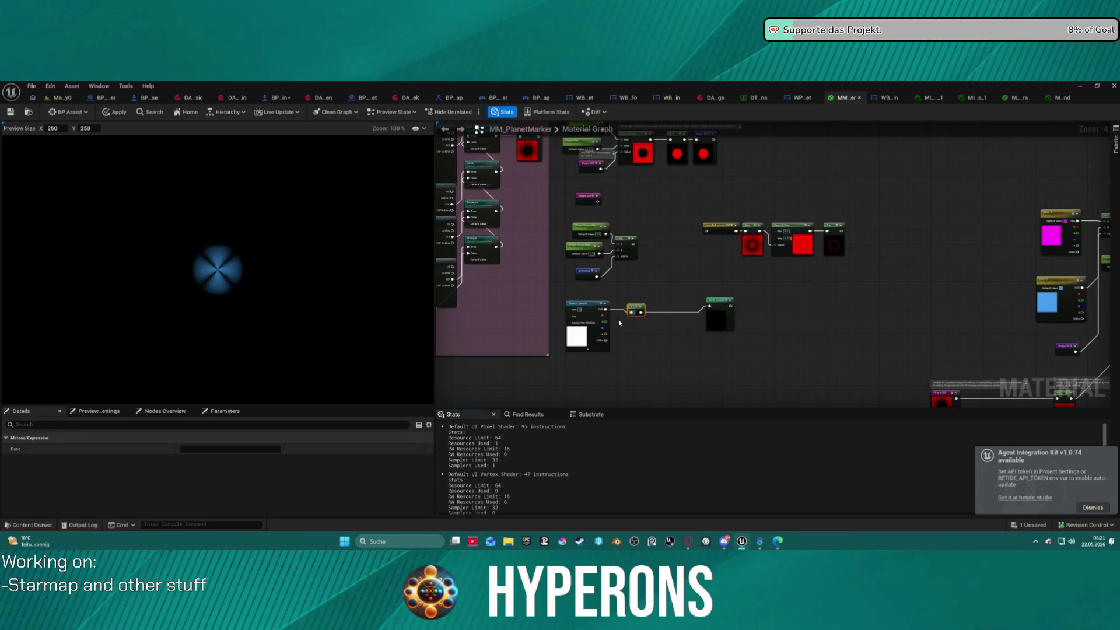
# Step: Move the Shape fill node beside the Color 1 node
pyautogui.scroll(2, 621, 324)
pyautogui.moveTo(688, 265)
pyautogui.mouseDown()
pyautogui.moveTo(720, 358)
pyautogui.moveTo(760, 395)
pyautogui.moveTo(752, 377)
pyautogui.moveTo(611, 313)
pyautogui.moveTo(583, 350)
pyautogui.moveTo(445, 214)
pyautogui.moveTo(438, 338)
pyautogui.mouseUp()
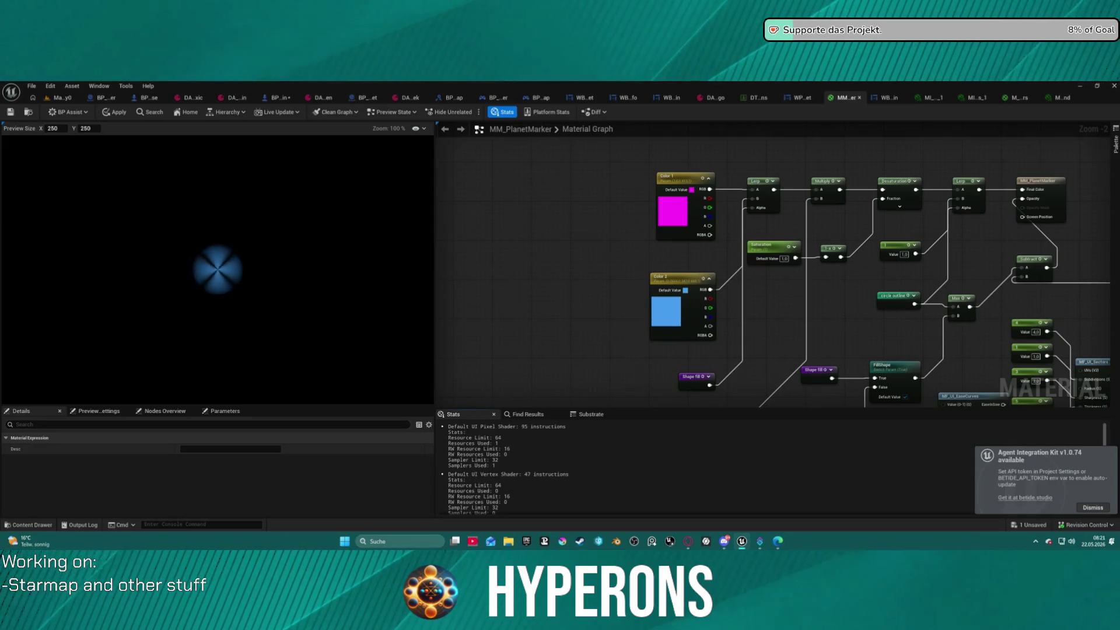
pyautogui.moveTo(681, 317); pyautogui.dragTo(694, 303)
pyautogui.moveTo(707, 373)
pyautogui.mouseDown()
pyautogui.moveTo(601, 290)
pyautogui.moveTo(616, 231)
pyautogui.moveTo(712, 266)
pyautogui.moveTo(838, 288)
pyautogui.mouseUp()
pyautogui.scroll(3, 592, 244)
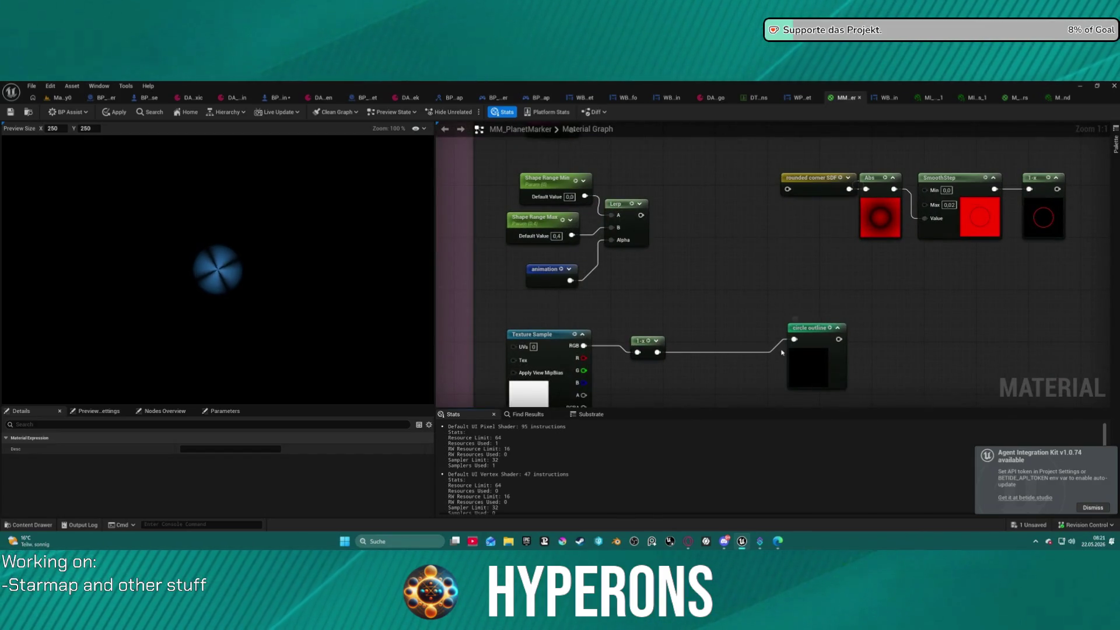
# Step: Connect the top 1-x output to circle outline and pull a wire from rounded corner SDF
pyautogui.click(780, 348)
pyautogui.moveTo(780, 347)
pyautogui.mouseDown()
pyautogui.moveTo(986, 304)
pyautogui.moveTo(1059, 259)
pyautogui.moveTo(784, 287)
pyautogui.moveTo(835, 228)
pyautogui.moveTo(763, 217)
pyautogui.mouseUp()
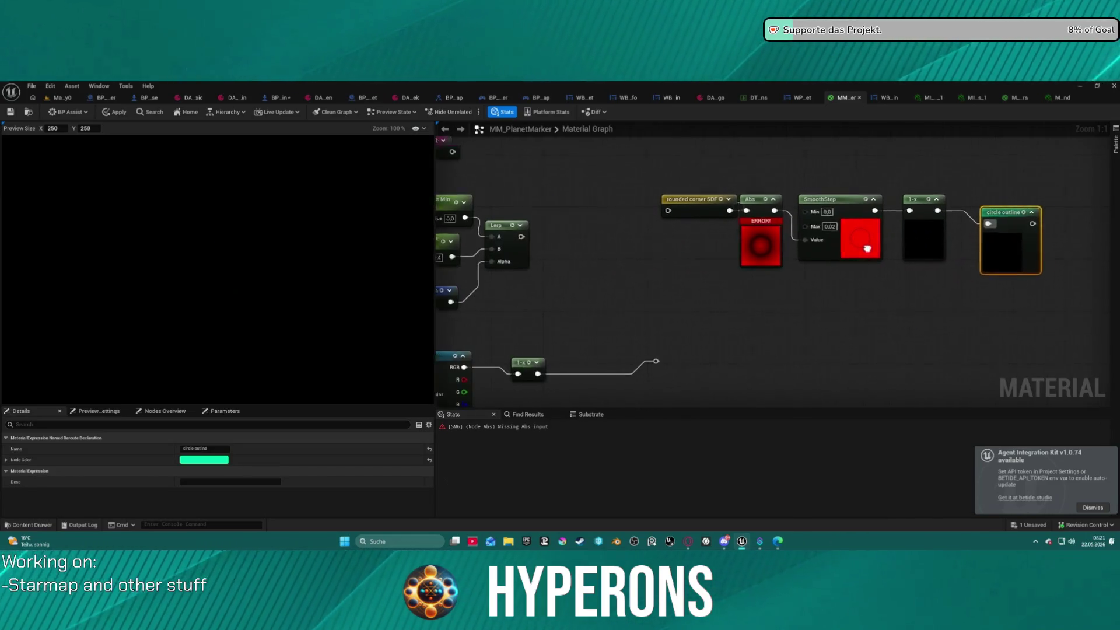
pyautogui.moveTo(680, 211); pyautogui.dragTo(531, 238)
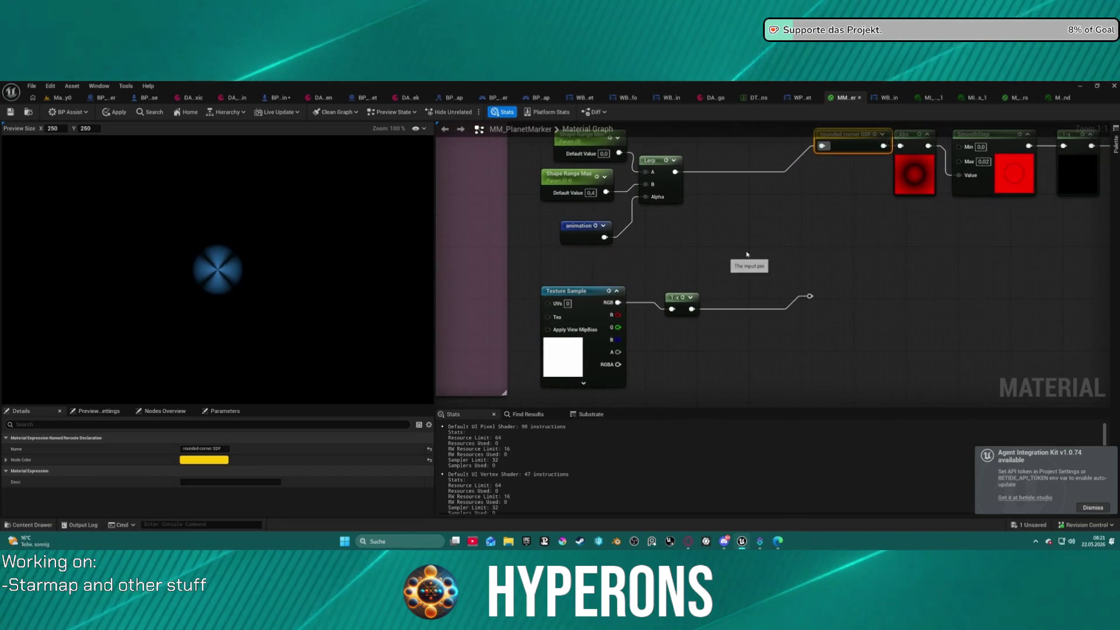
# Step: Reposition the rounded corner SDF node to the left of the Abs node
pyautogui.moveTo(748, 254); pyautogui.dragTo(710, 295)
pyautogui.moveTo(811, 188); pyautogui.dragTo(765, 193)
pyautogui.moveTo(834, 245); pyautogui.dragTo(591, 269)
pyautogui.scroll(-2, 582, 275)
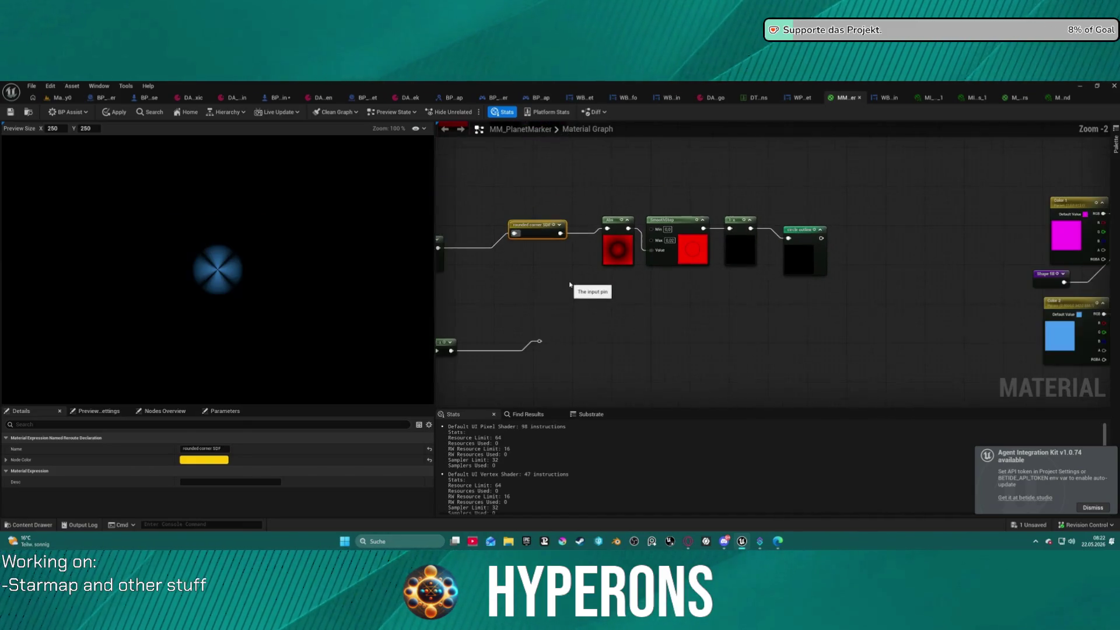
pyautogui.moveTo(512, 253)
pyautogui.mouseDown()
pyautogui.moveTo(743, 275)
pyautogui.moveTo(729, 262)
pyautogui.mouseUp()
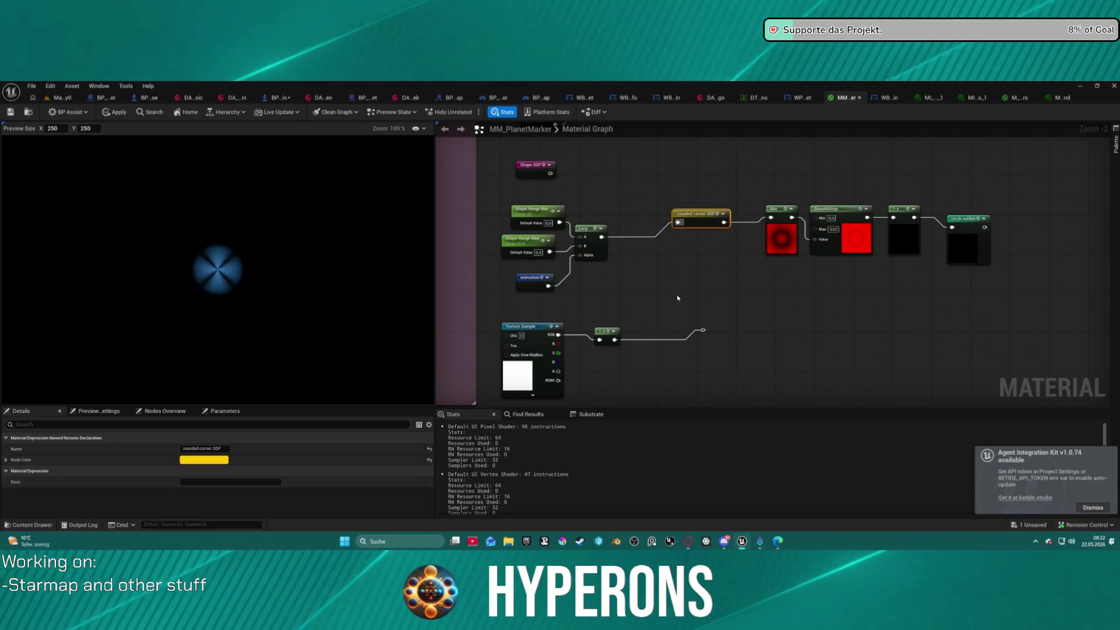
# Step: Undo the node move and save, applying the material past the compile warning
pyautogui.hotkey('ctrl', 'z')
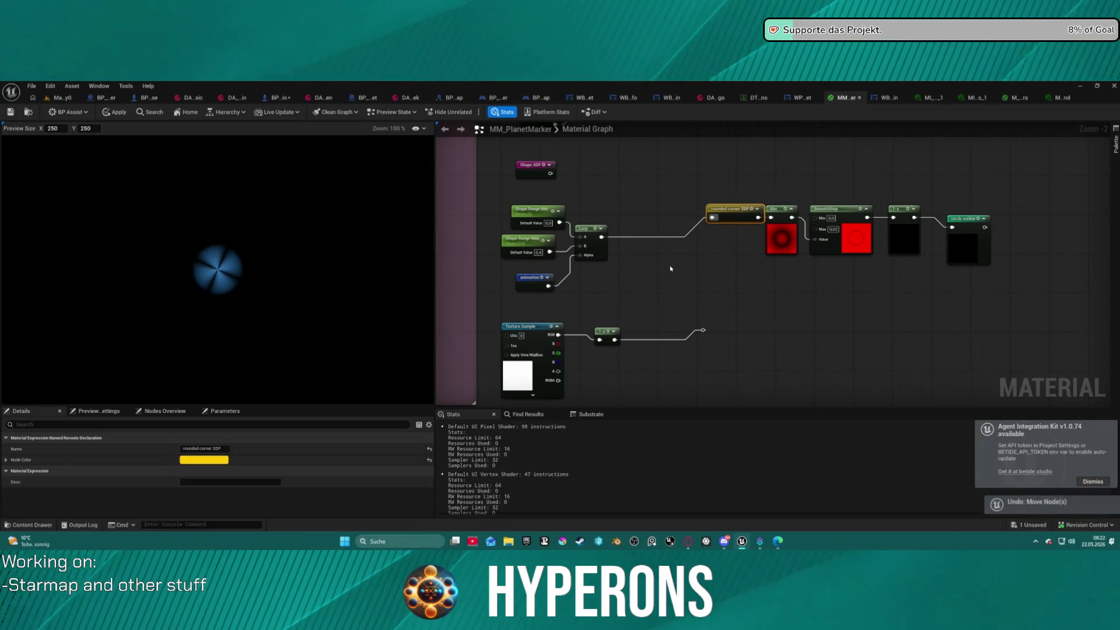
pyautogui.hotkey('ctrl', 's')
pyautogui.click(605, 330)
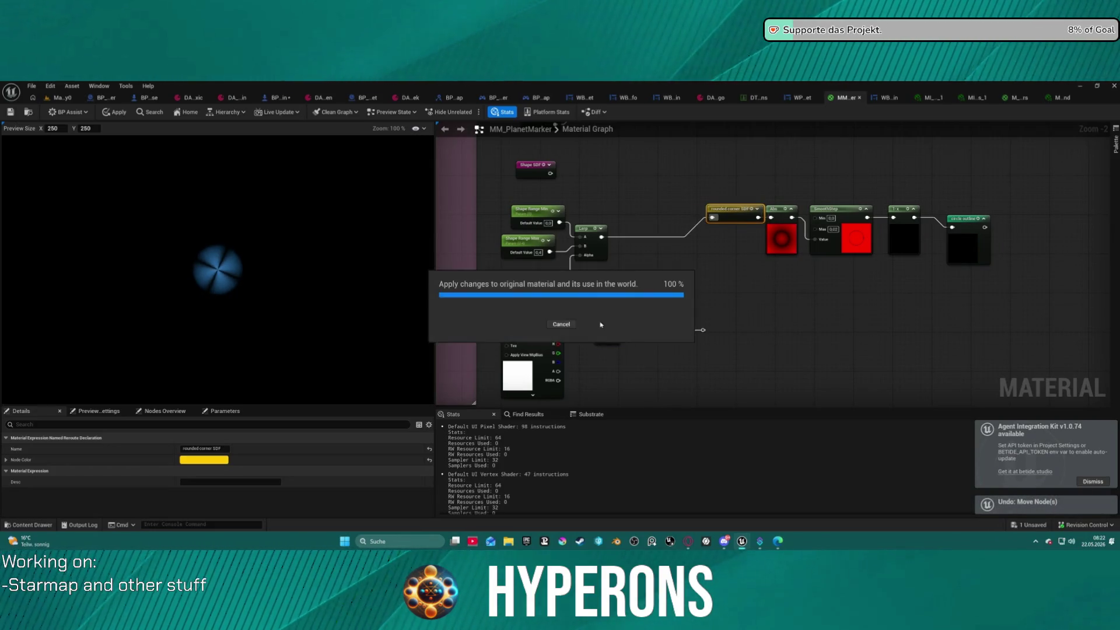
pyautogui.hotkey('ctrl', 'z')
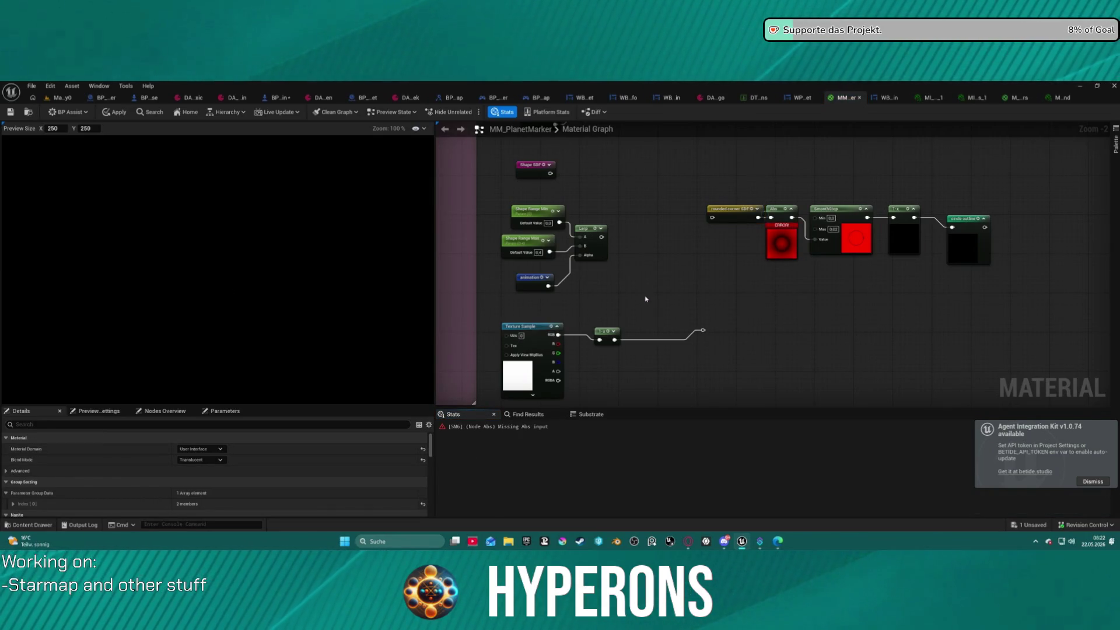
# Step: Undo the circle outline move and save, continuing past the compilation warning
pyautogui.hotkey('ctrl', 'z')
pyautogui.hotkey('ctrl', 'z')
pyautogui.hotkey('ctrl', 'z')
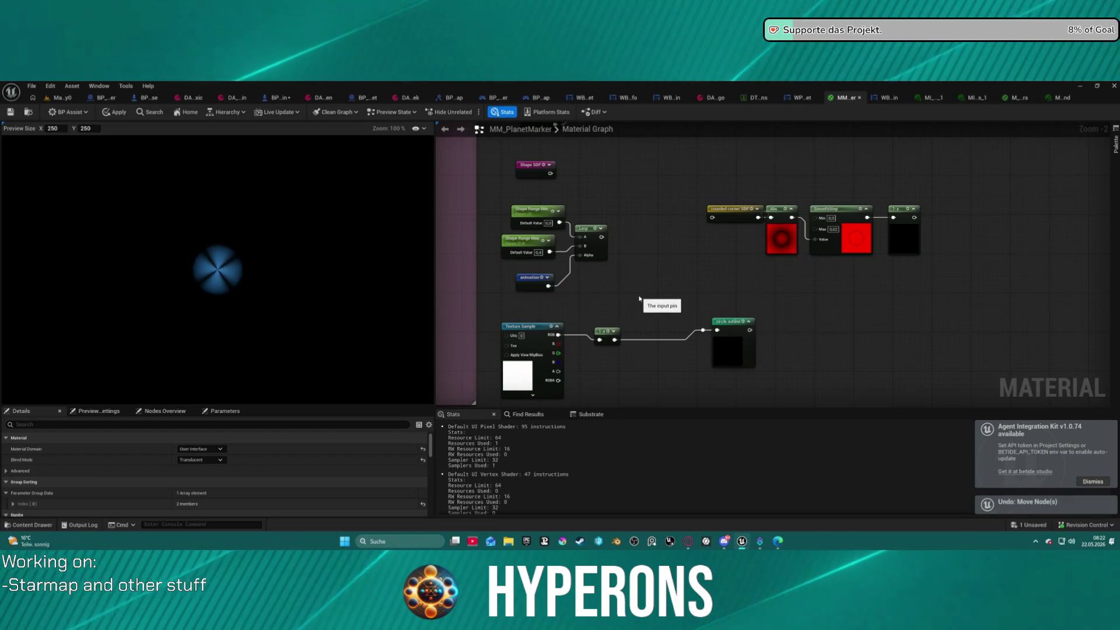
pyautogui.hotkey('ctrl', 's')
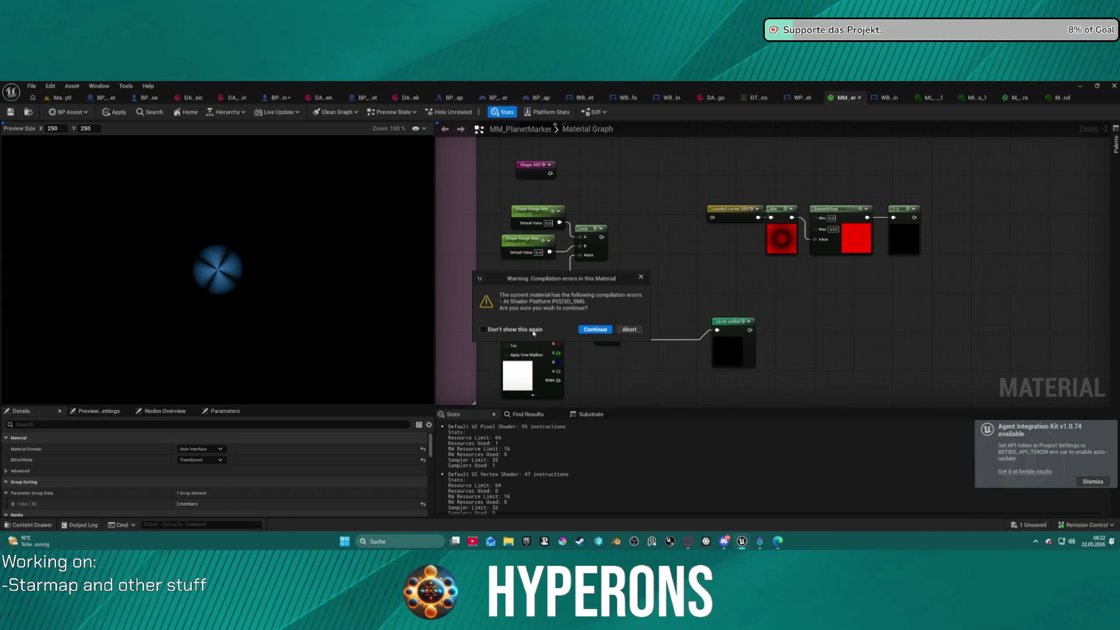
pyautogui.click(595, 330)
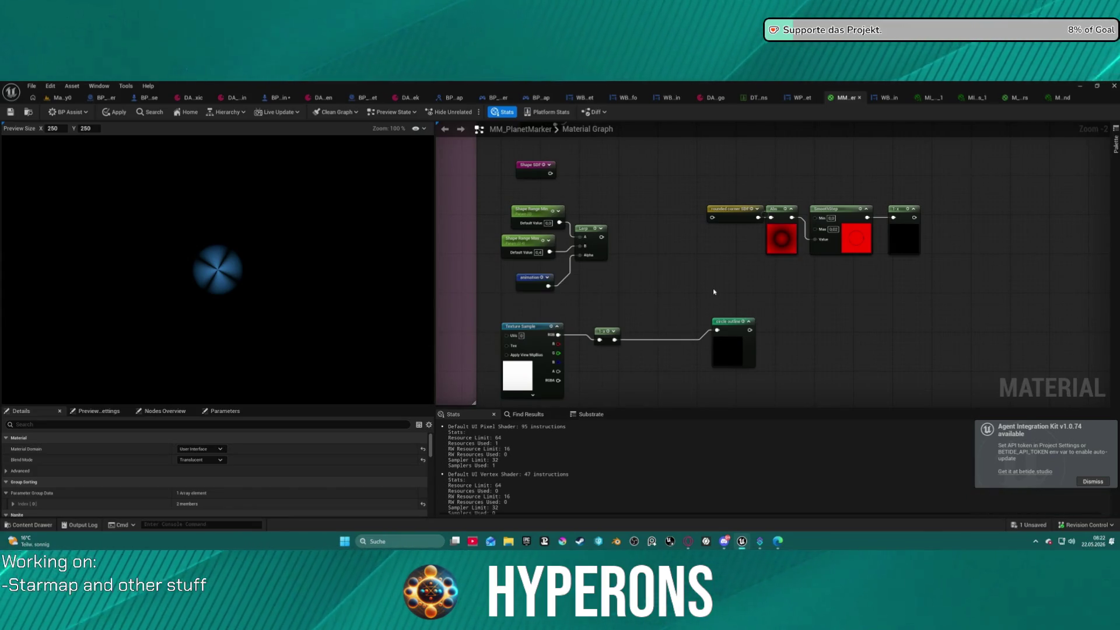
# Step: Undo the 1-x links and node so Texture Sample feeds circle outline directly
pyautogui.hotkey('ctrl', 'z')
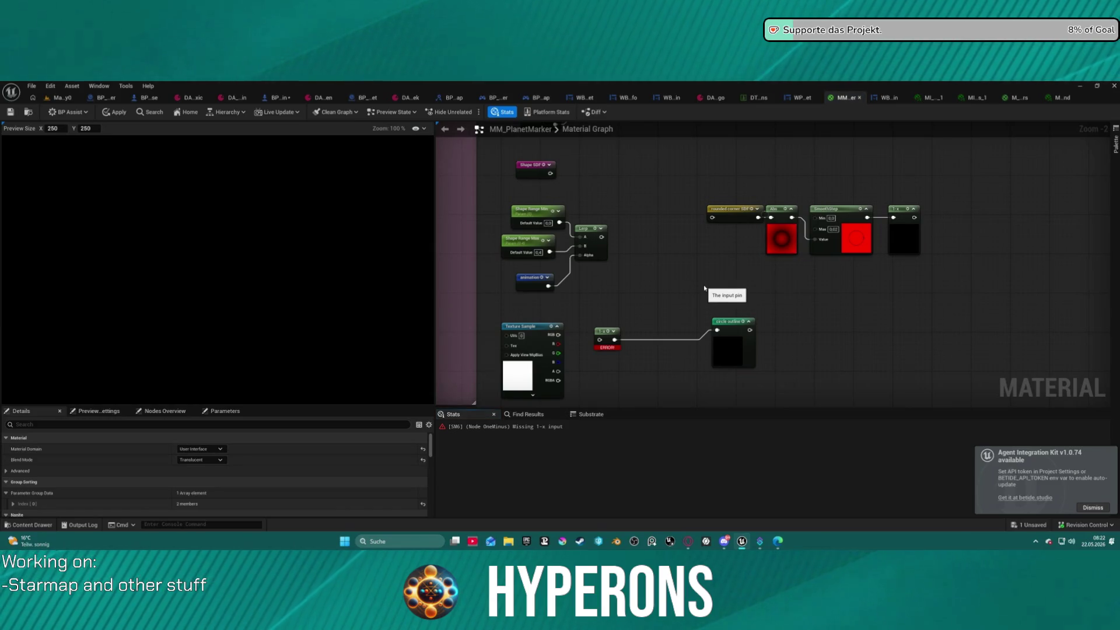
pyautogui.hotkey('ctrl', 'z')
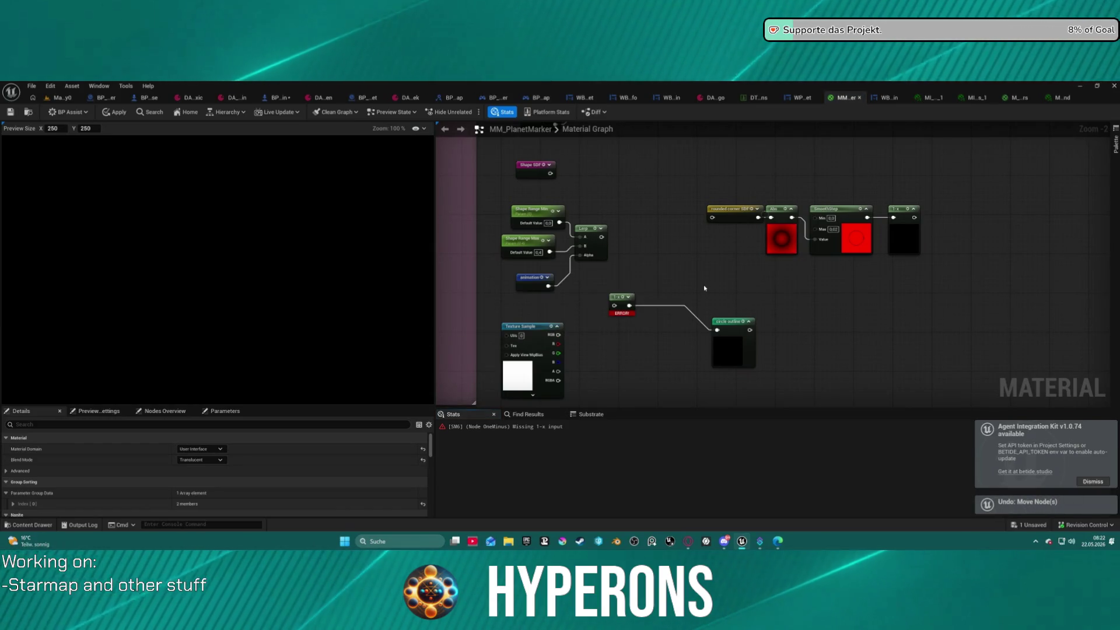
pyautogui.hotkey('ctrl', 'z')
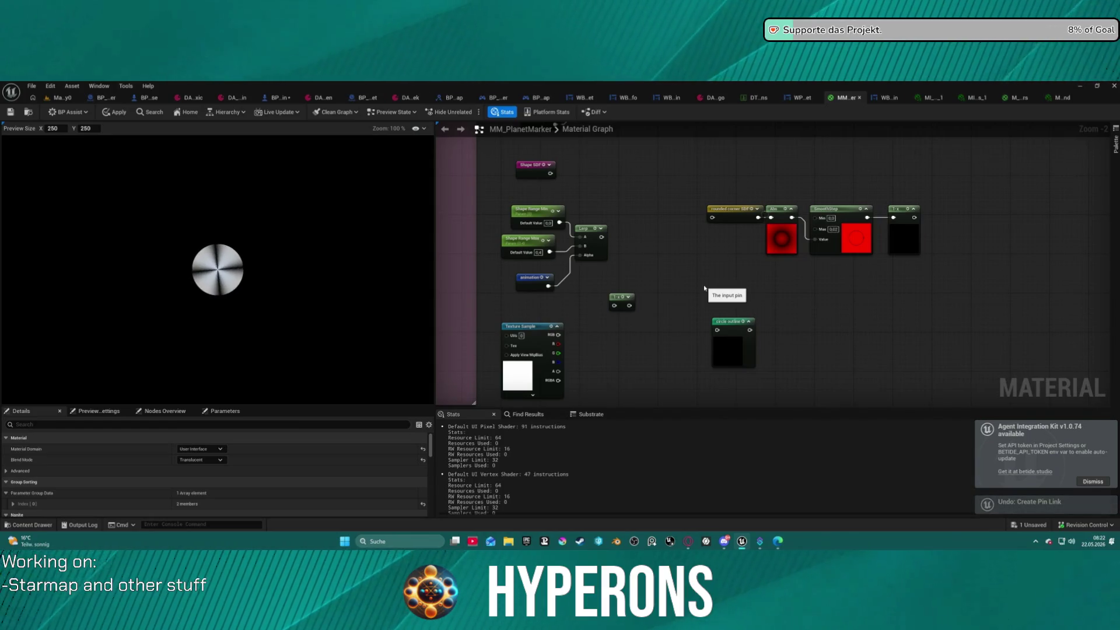
pyautogui.hotkey('ctrl', 'z')
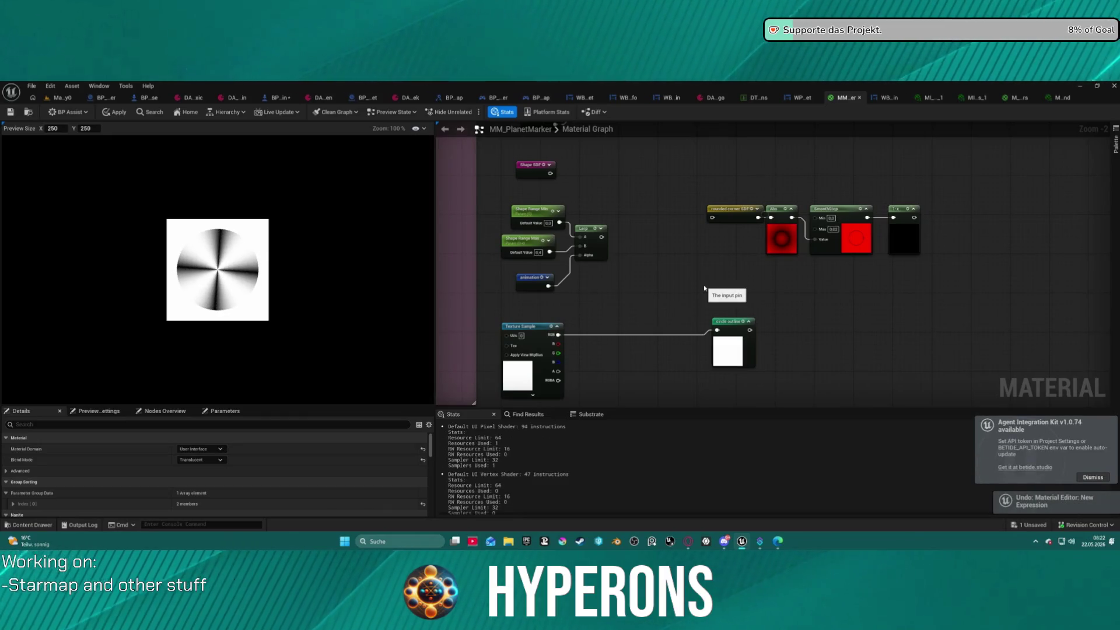
pyautogui.hotkey('ctrl', 'z')
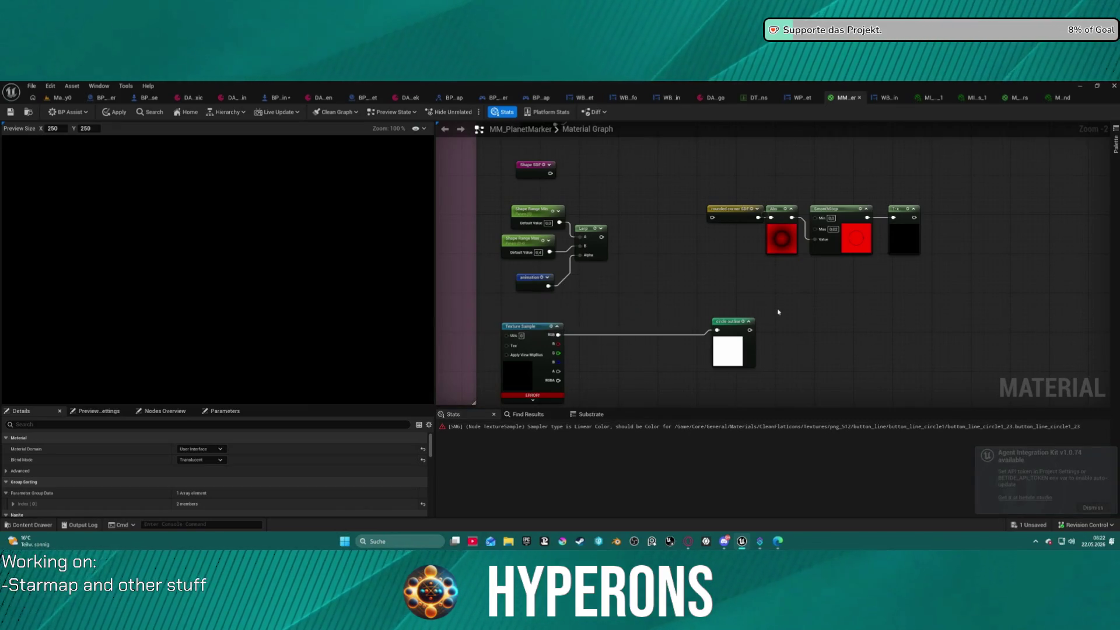
# Step: Step through history to bring back the wired Subtract node, node layout and 1-x node
pyautogui.hotkey('ctrl', 'z')
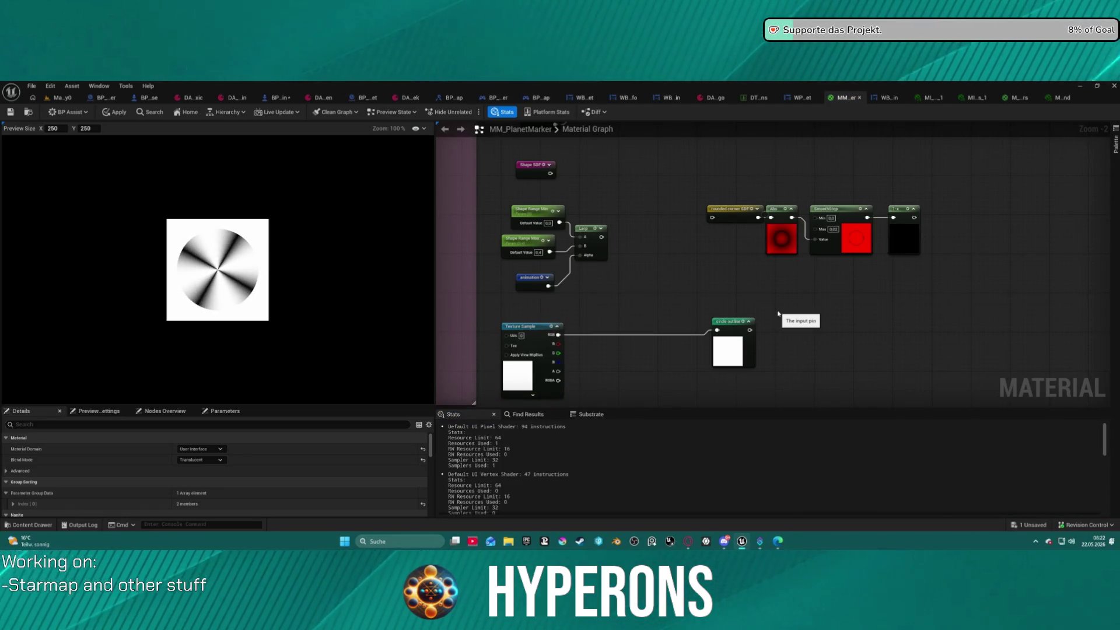
pyautogui.hotkey('ctrl', 'z')
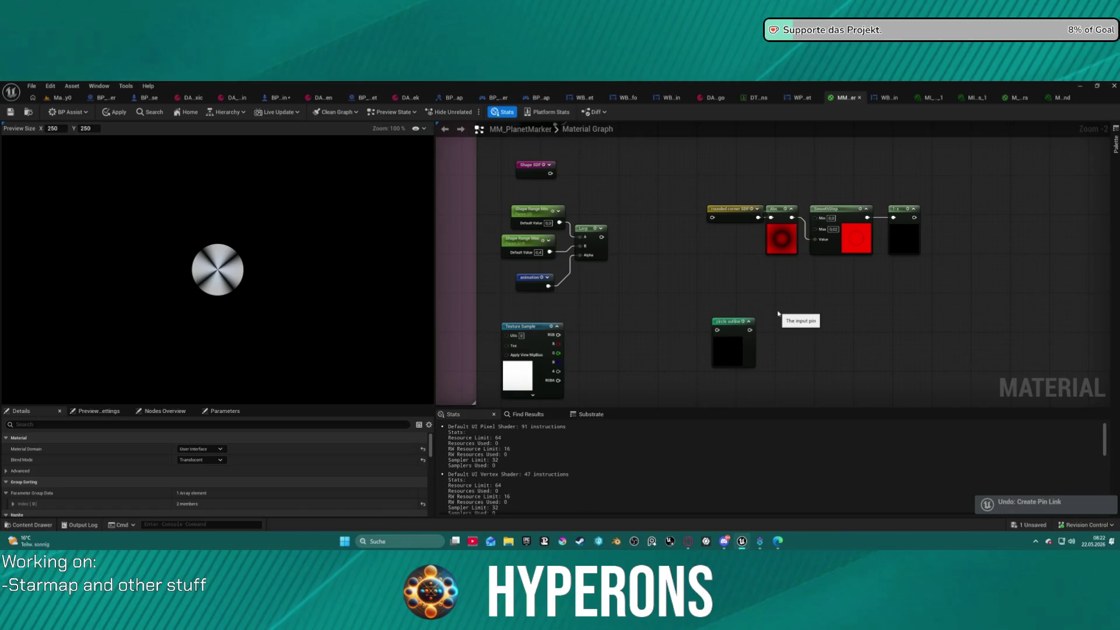
pyautogui.hotkey('ctrl', 'z')
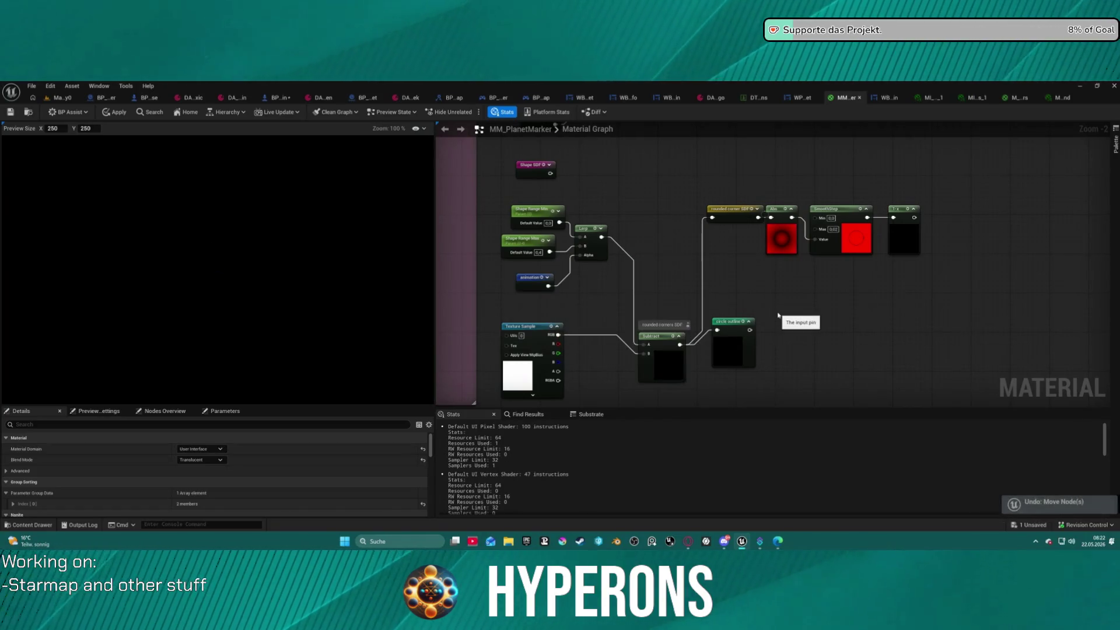
pyautogui.hotkey('ctrl', 'z')
pyautogui.hotkey('ctrl', 'z')
pyautogui.hotkey('ctrl', 'z')
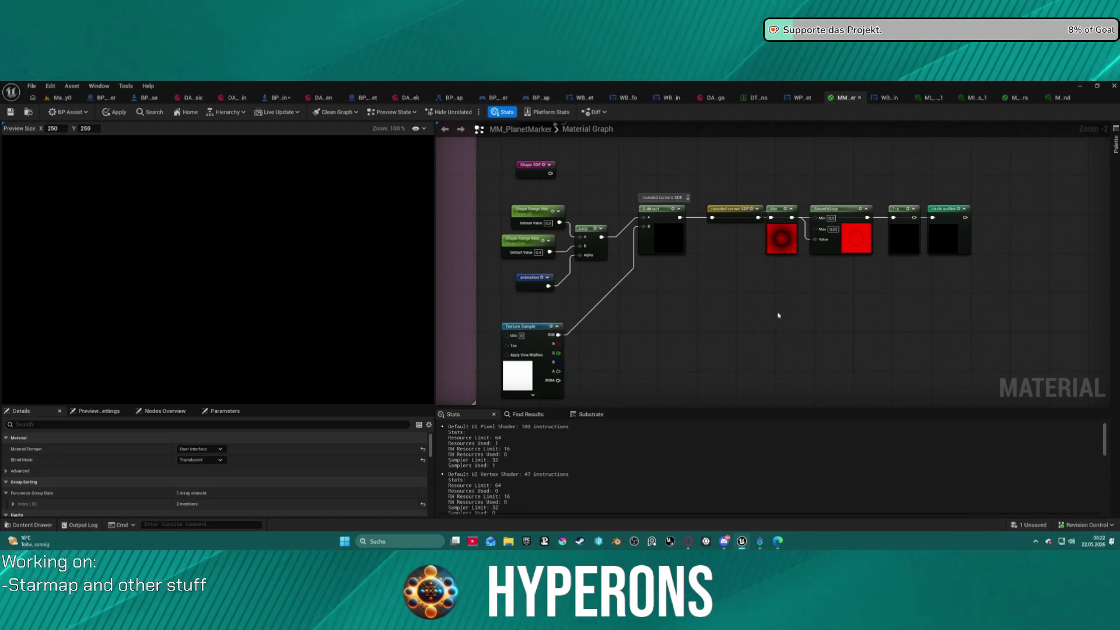
pyautogui.hotkey('ctrl', 'z')
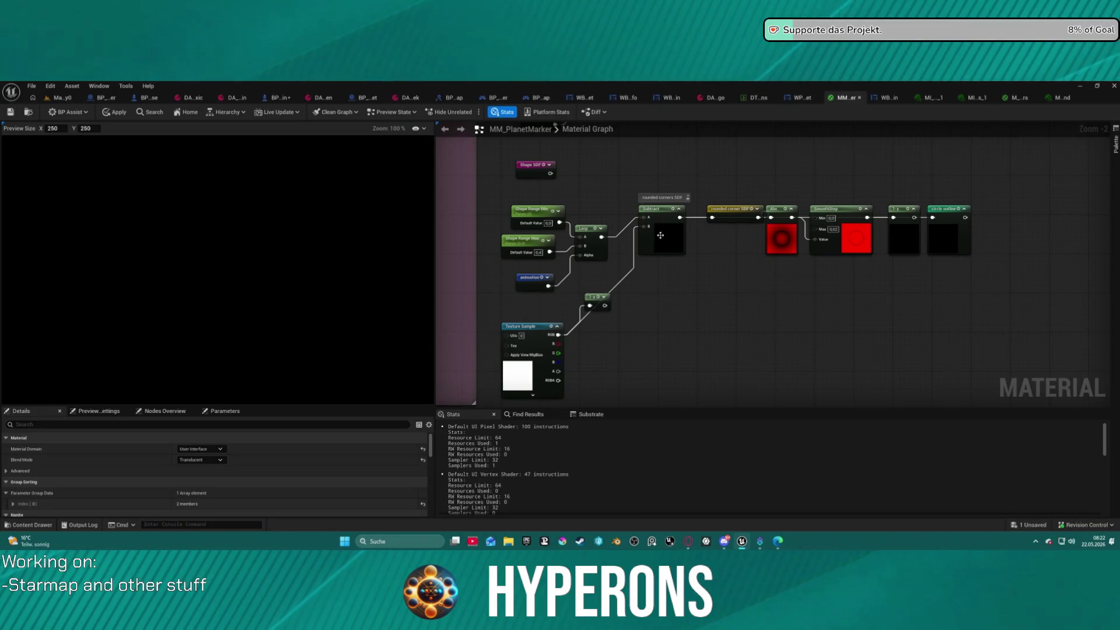
# Step: Wire the Lerp output and the Shape SDF output into the Subtract node
pyautogui.moveTo(646, 226); pyautogui.dragTo(549, 174)
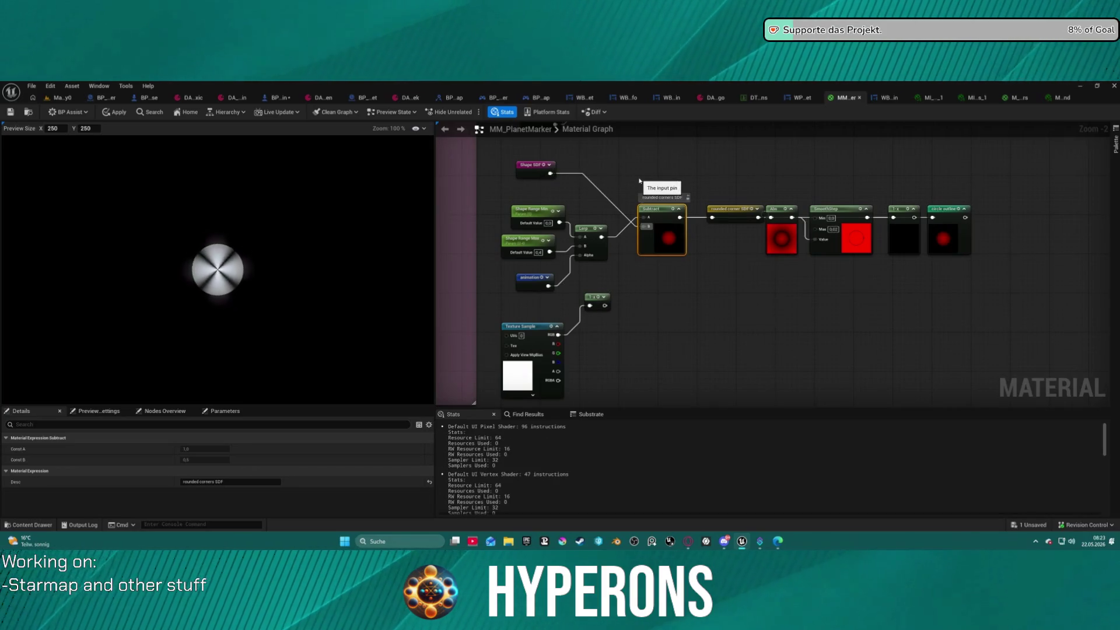
pyautogui.click(603, 239)
pyautogui.moveTo(604, 240)
pyautogui.mouseDown()
pyautogui.moveTo(644, 217)
pyautogui.moveTo(602, 267)
pyautogui.moveTo(615, 294)
pyautogui.mouseUp()
pyautogui.moveTo(548, 177); pyautogui.dragTo(549, 174)
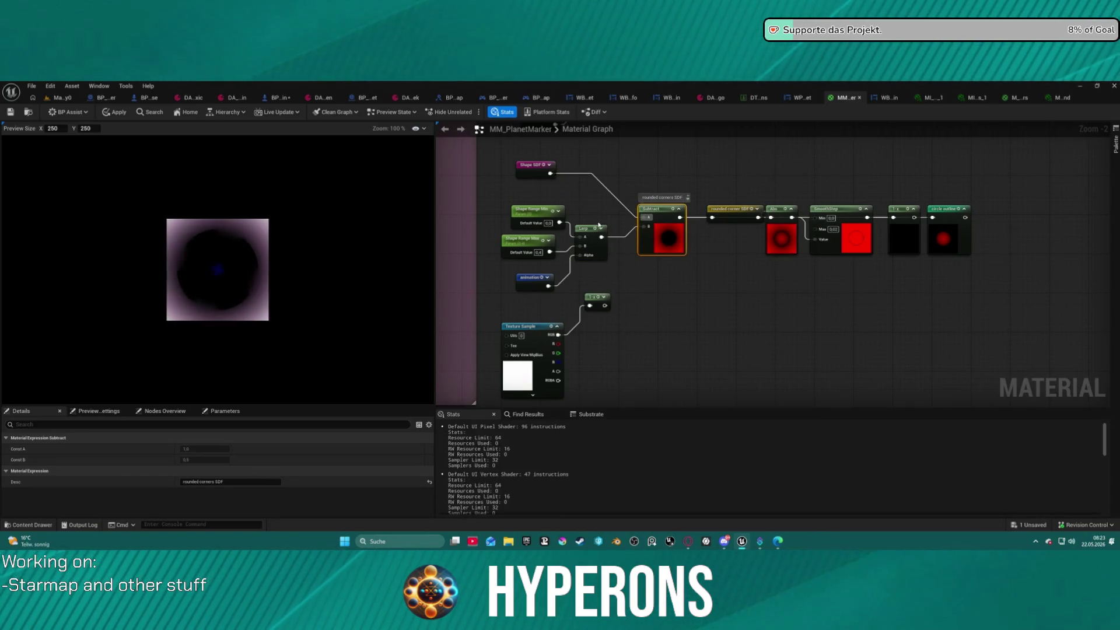
pyautogui.click(698, 280)
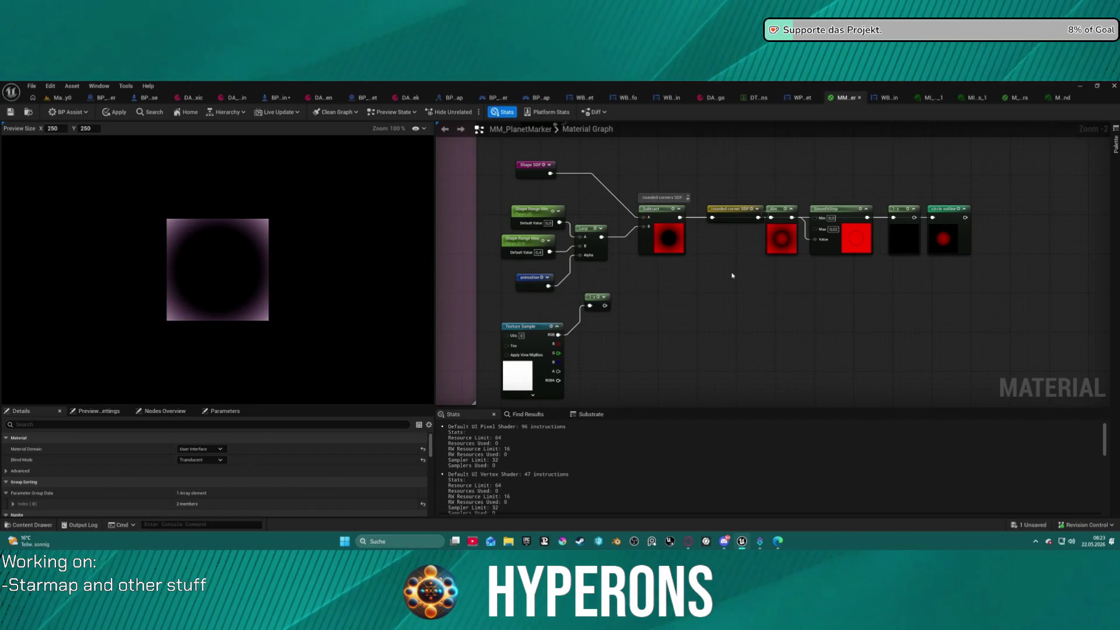
# Step: Undo back past the Shape SDF and 1-x links, restoring the texture's red channel into Subtract
pyautogui.hotkey('ctrl', 'z')
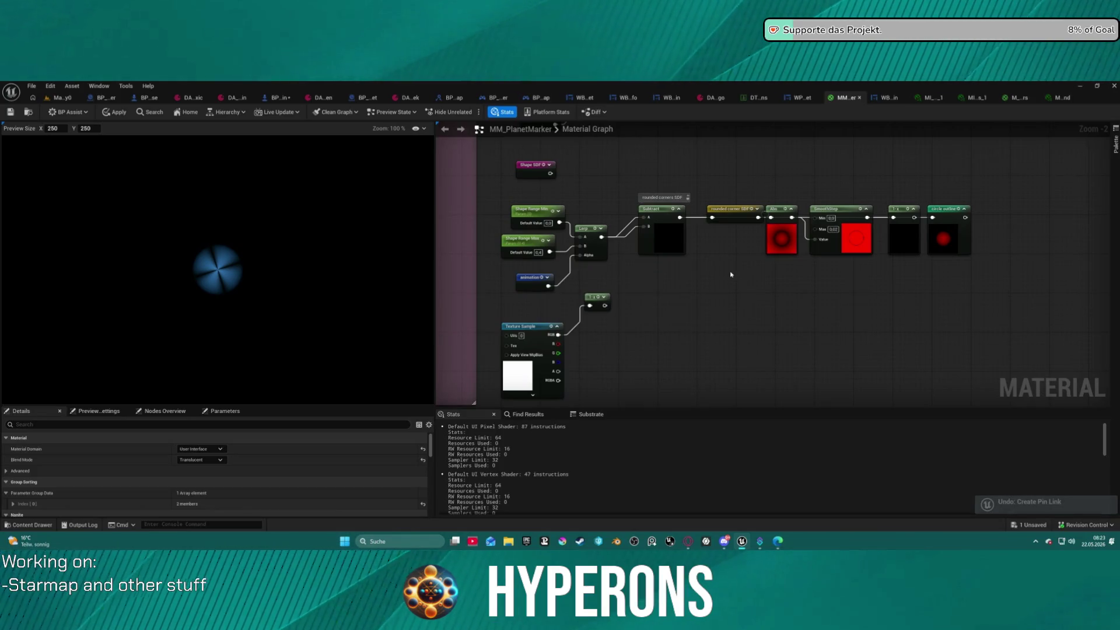
pyautogui.hotkey('ctrl', 'y')
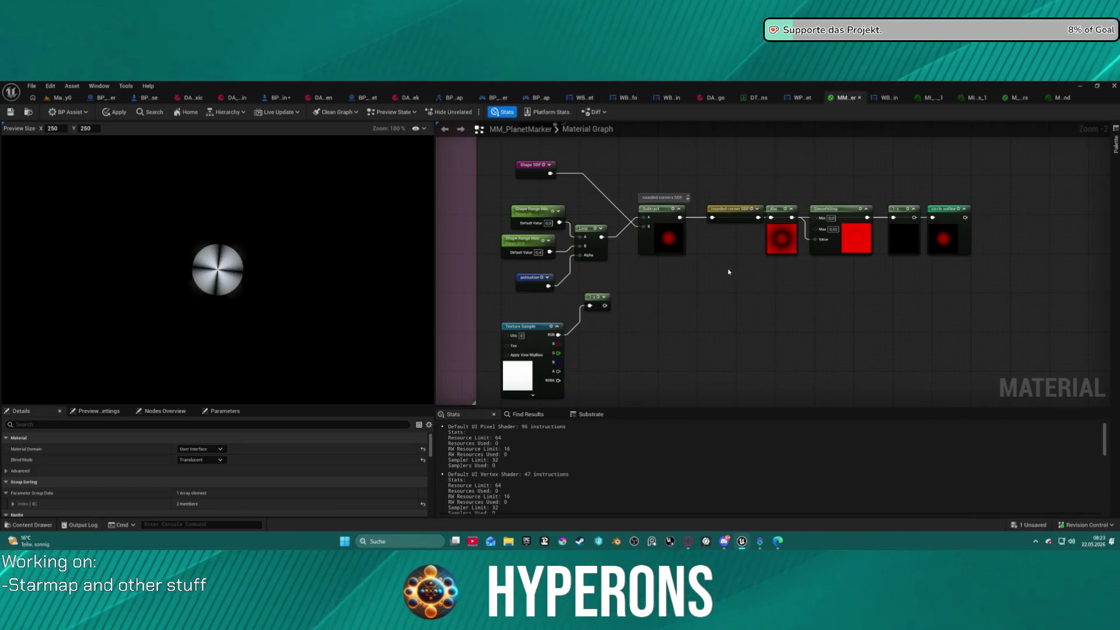
pyautogui.hotkey('ctrl', 'z')
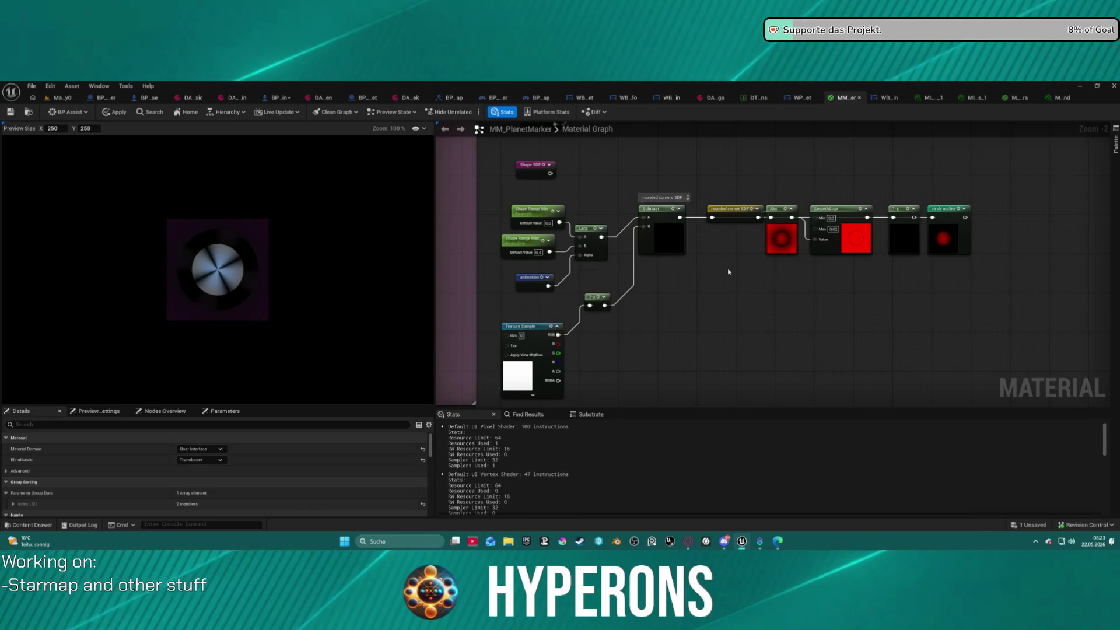
pyautogui.hotkey('ctrl', 'z')
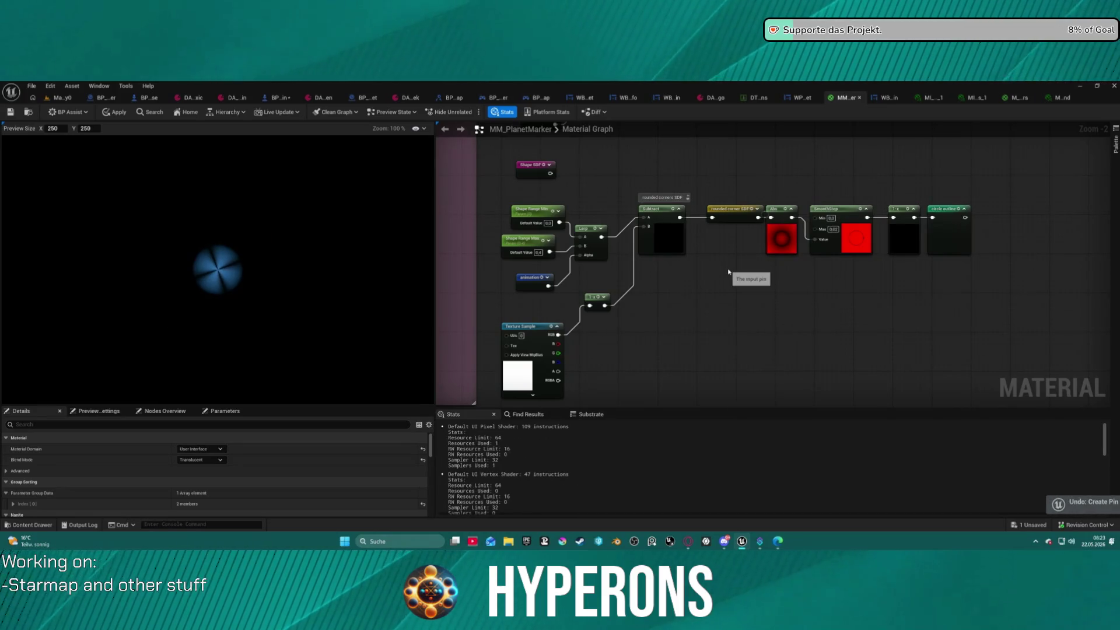
pyautogui.hotkey('ctrl', 'z')
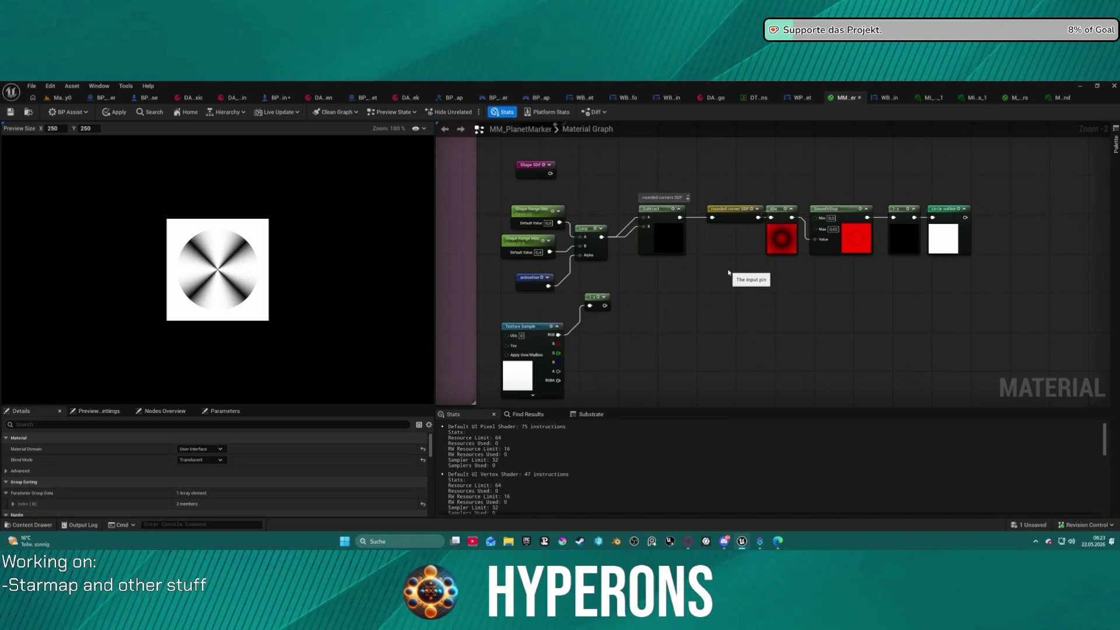
pyautogui.hotkey('ctrl', 'y')
pyautogui.hotkey('ctrl', 'y')
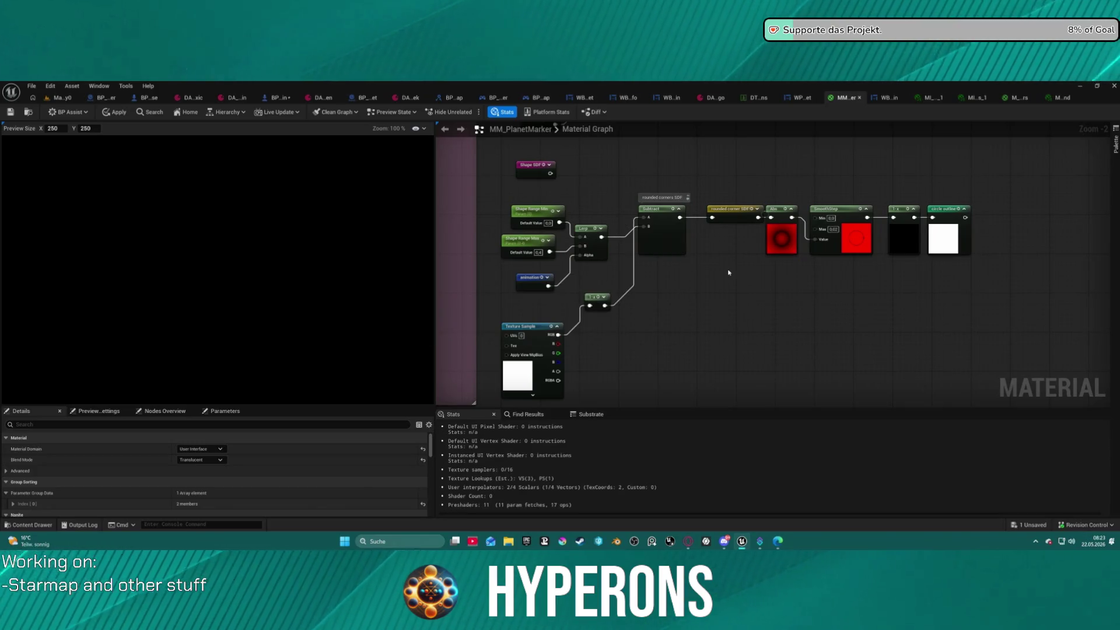
pyautogui.hotkey('ctrl', 'z')
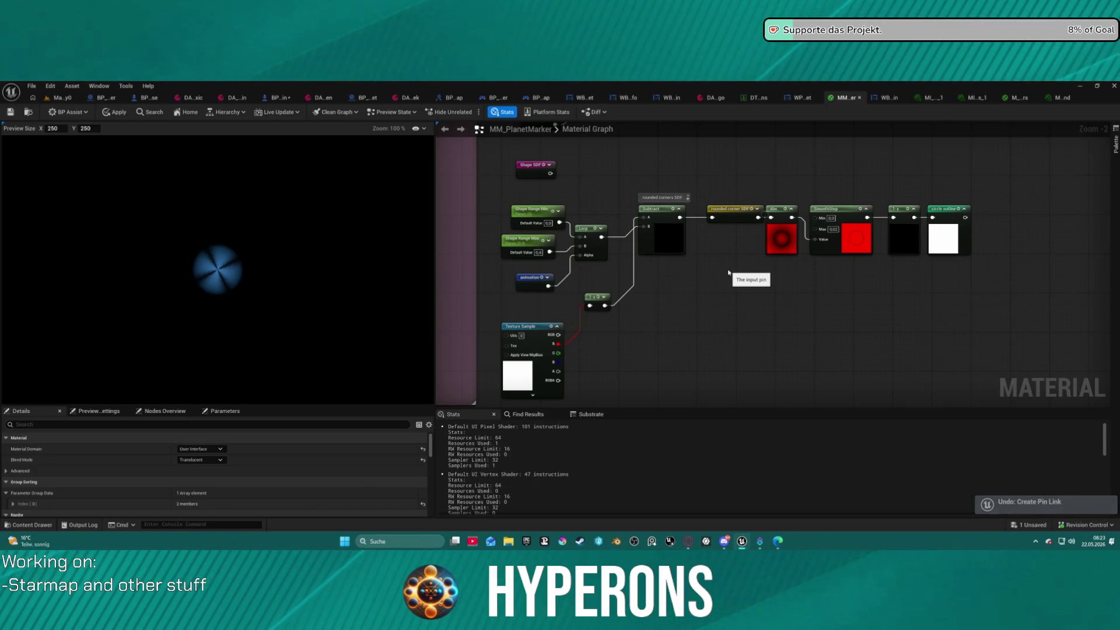
pyautogui.hotkey('ctrl', 'z')
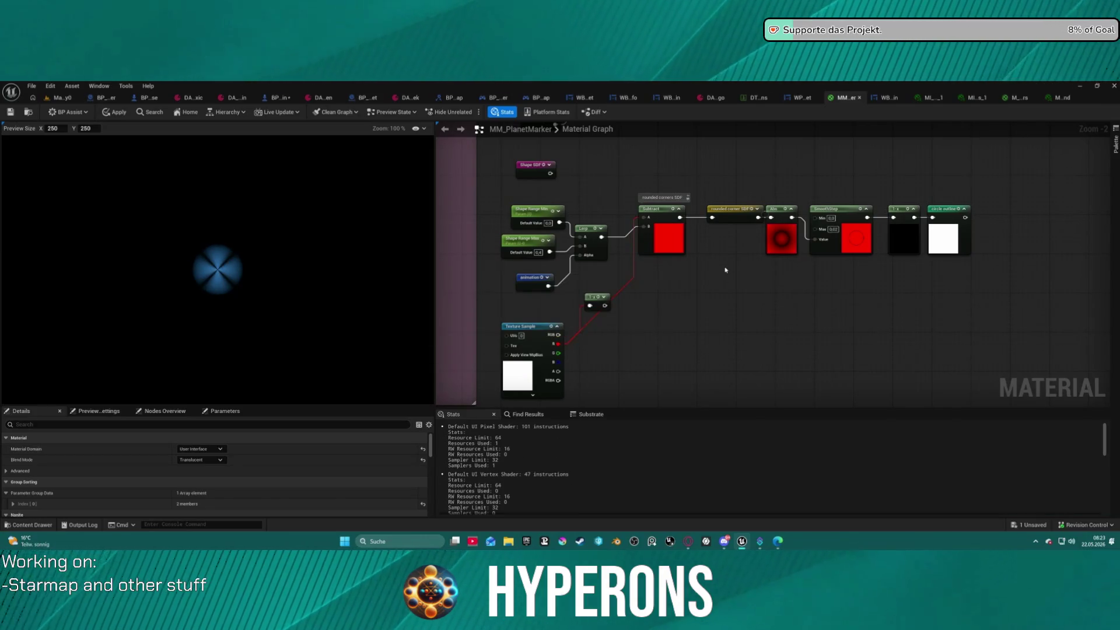
pyautogui.hotkey('ctrl', 'z')
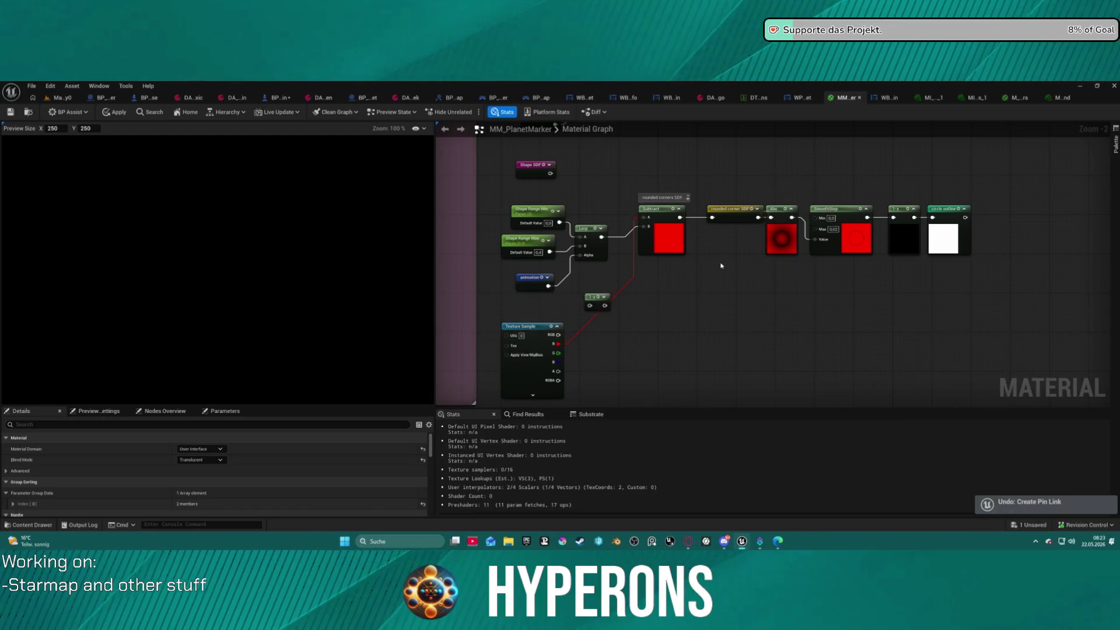
pyautogui.hotkey('ctrl', 'z')
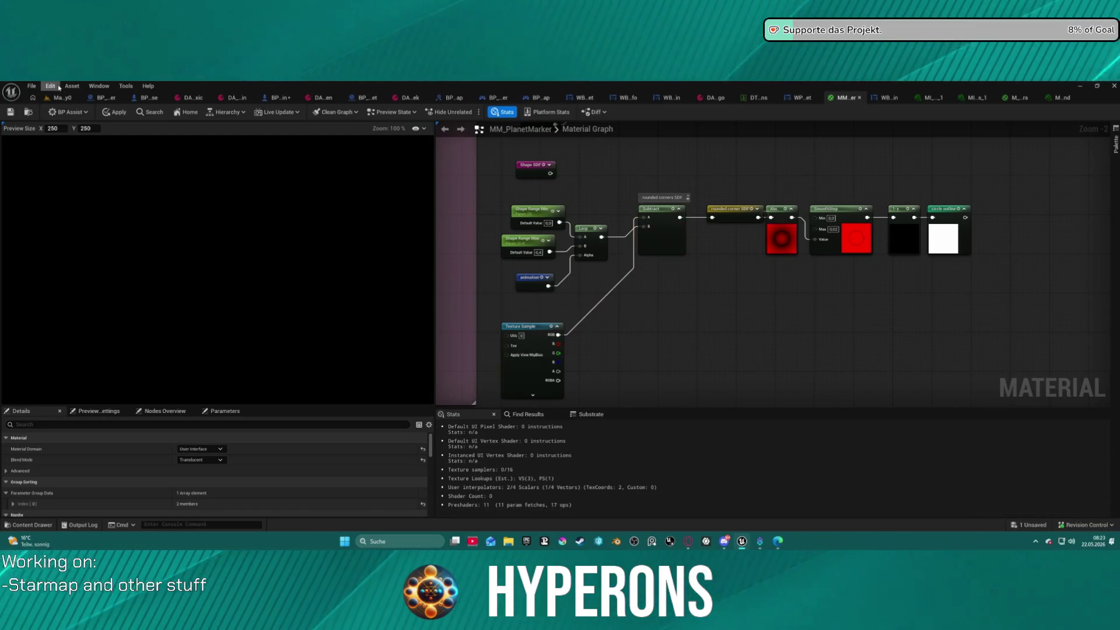
# Step: Open Undo History from the Edit menu
pyautogui.click(71, 85)
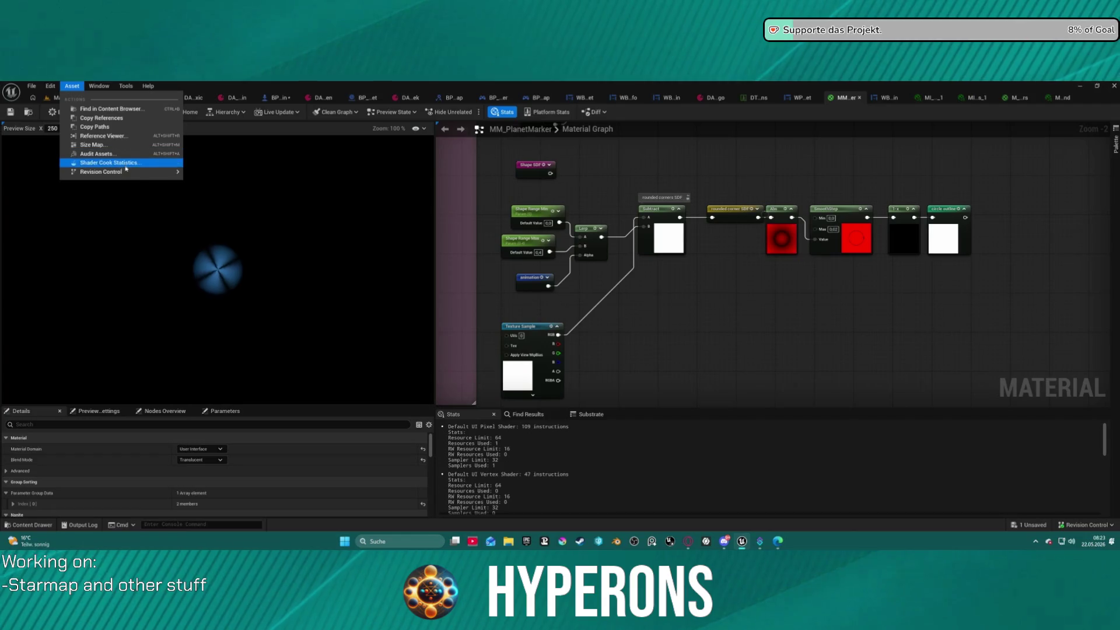
pyautogui.click(50, 86)
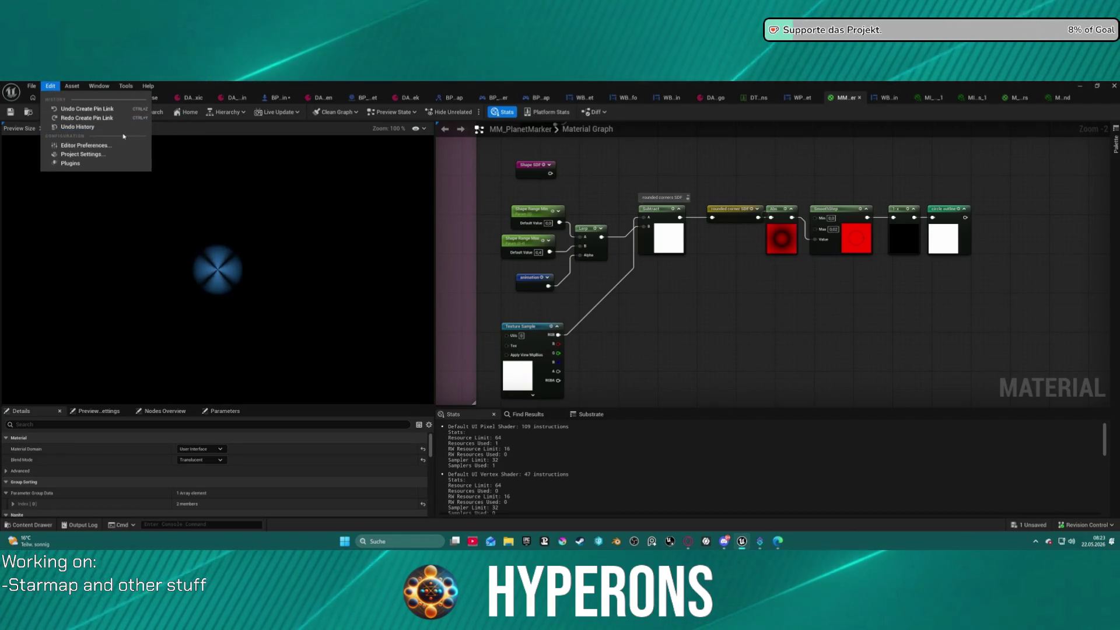
pyautogui.click(82, 127)
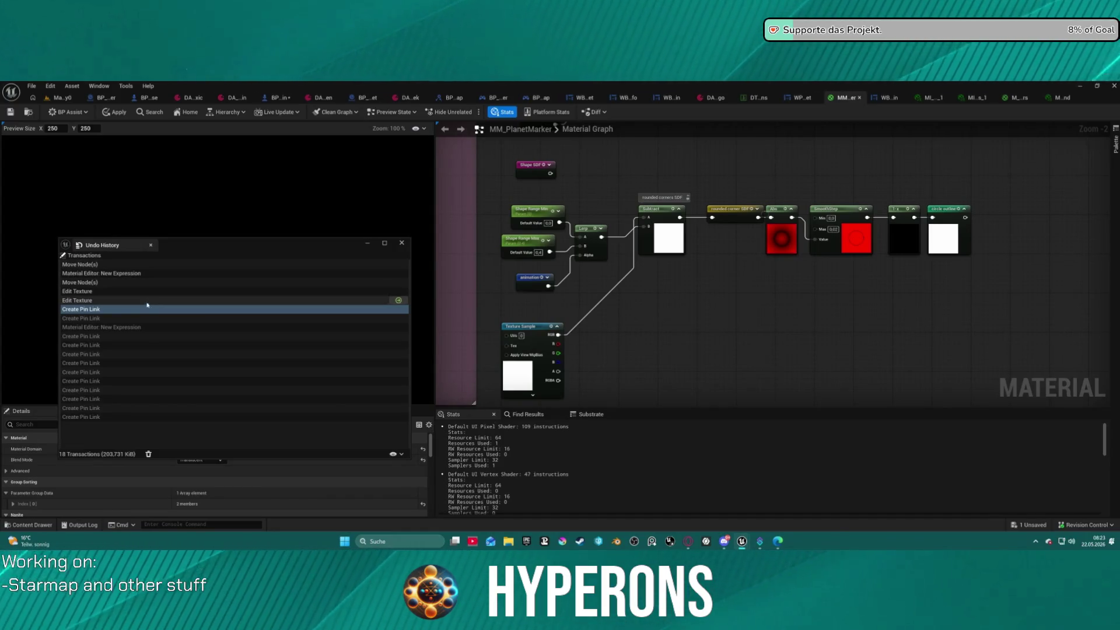
# Step: Revert to the Edit Texture transaction, then shift the Texture Sample and circle outline nodes right
pyautogui.click(399, 301)
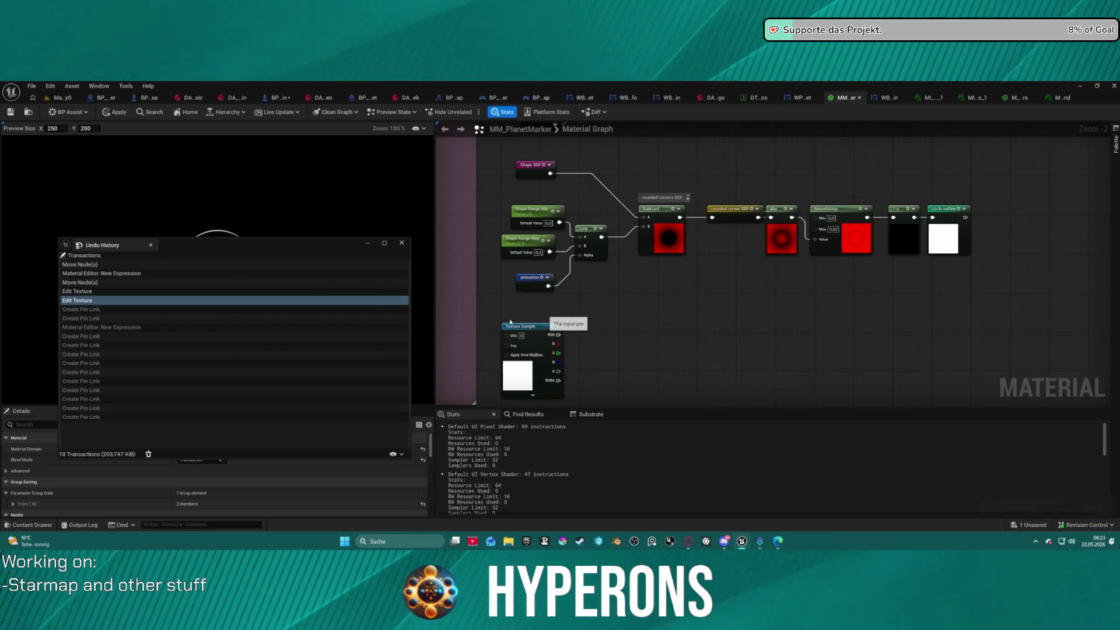
pyautogui.click(402, 244)
pyautogui.moveTo(561, 326)
pyautogui.mouseDown()
pyautogui.moveTo(773, 279)
pyautogui.moveTo(927, 279)
pyautogui.mouseUp()
pyautogui.moveTo(926, 278); pyautogui.dragTo(544, 297)
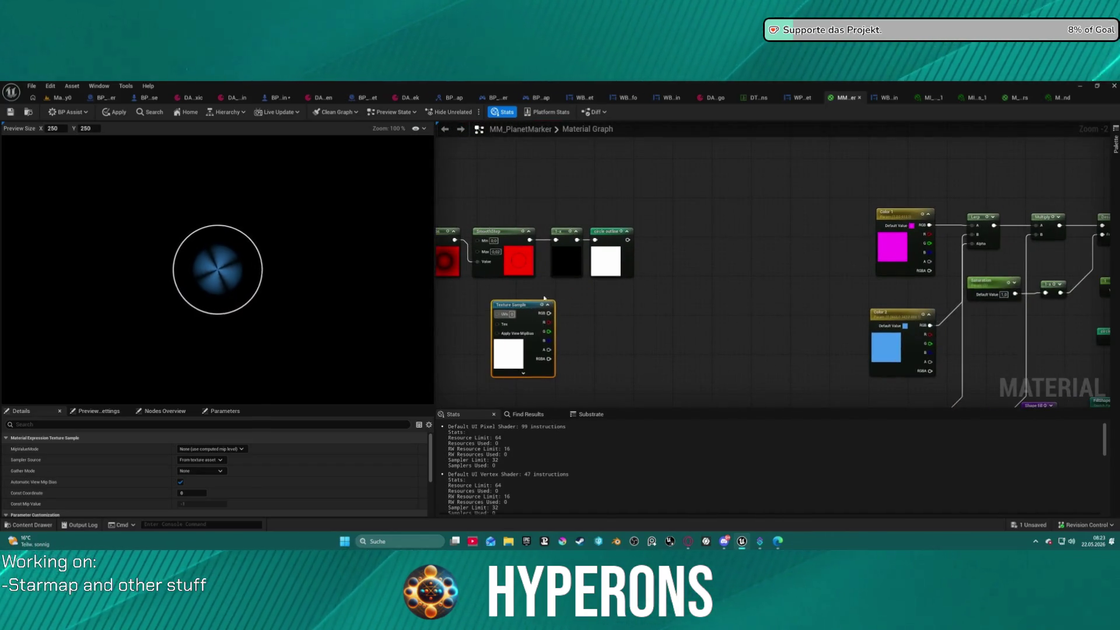
pyautogui.moveTo(615, 239); pyautogui.dragTo(699, 239)
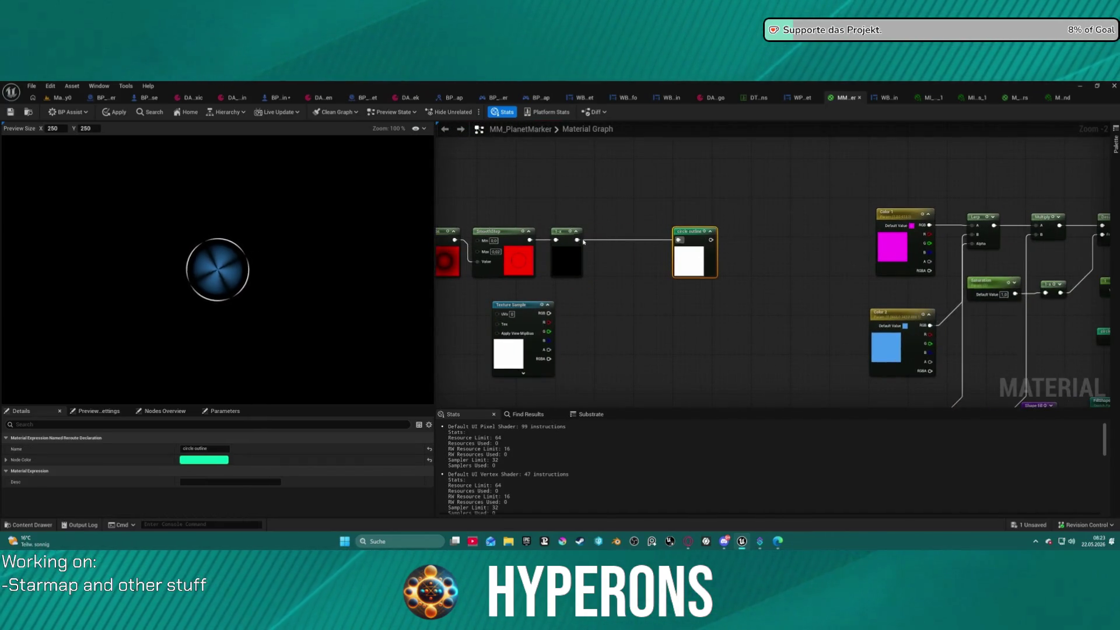
# Step: Try adding a node from the 1-x output, removing an accidental Scalar Parameter node
pyautogui.moveTo(575, 240); pyautogui.dragTo(607, 250)
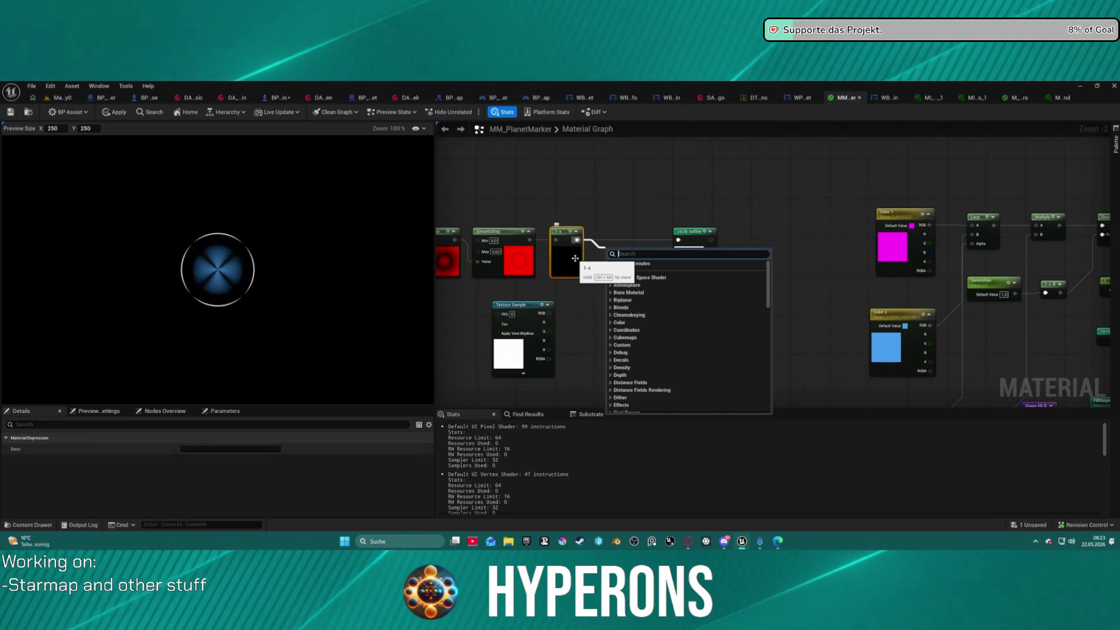
pyautogui.write('b')
pyautogui.press('BackSpace')
pyautogui.write('sbut')
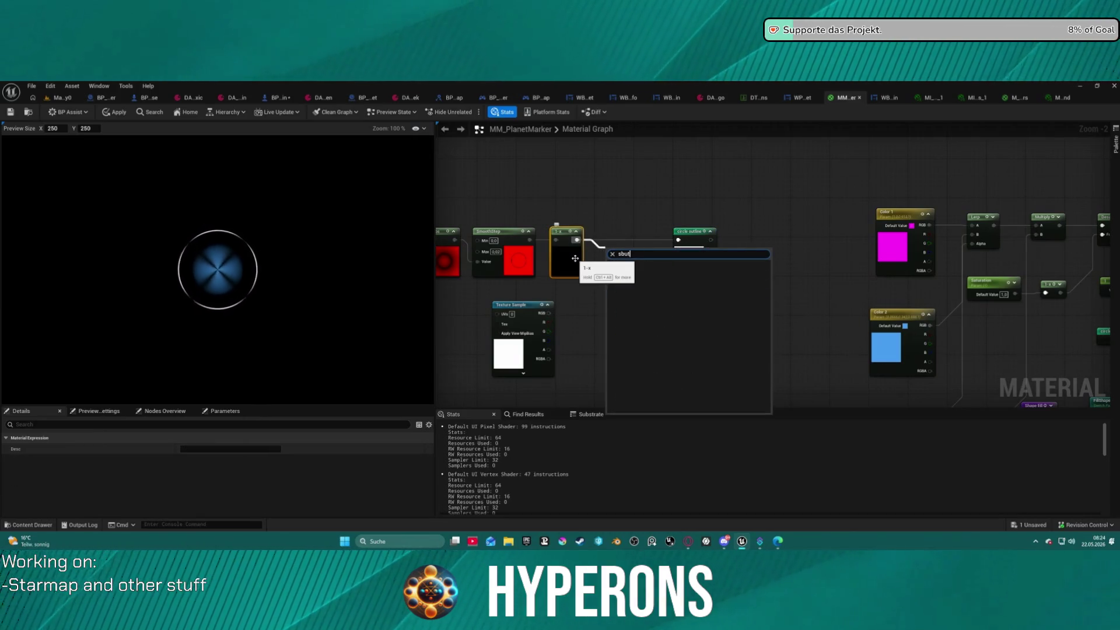
pyautogui.click(625, 212)
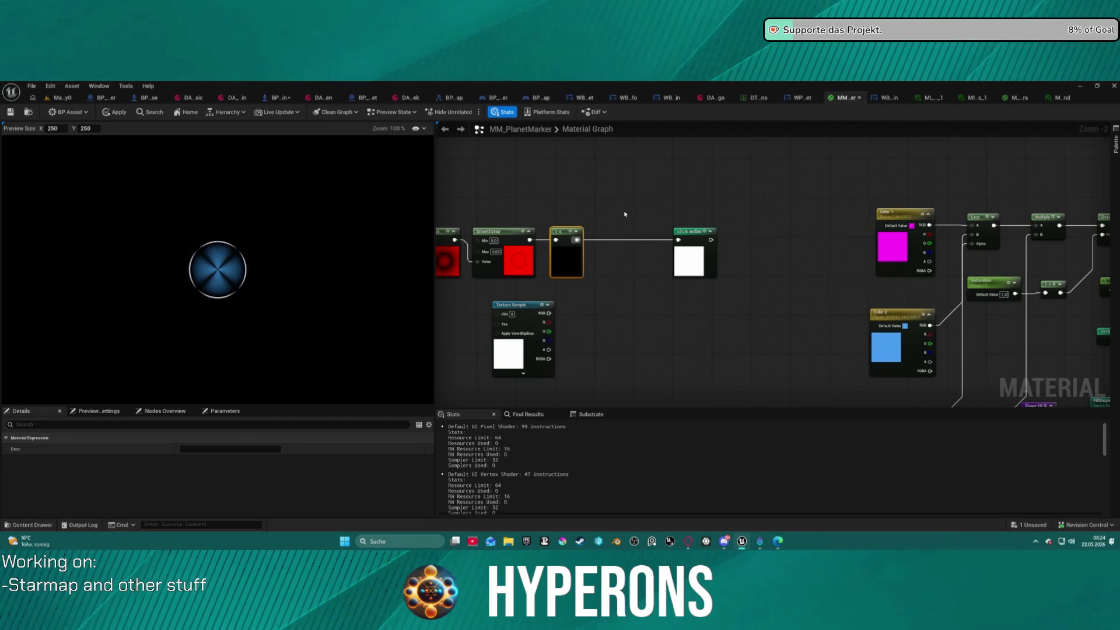
pyautogui.click(624, 214)
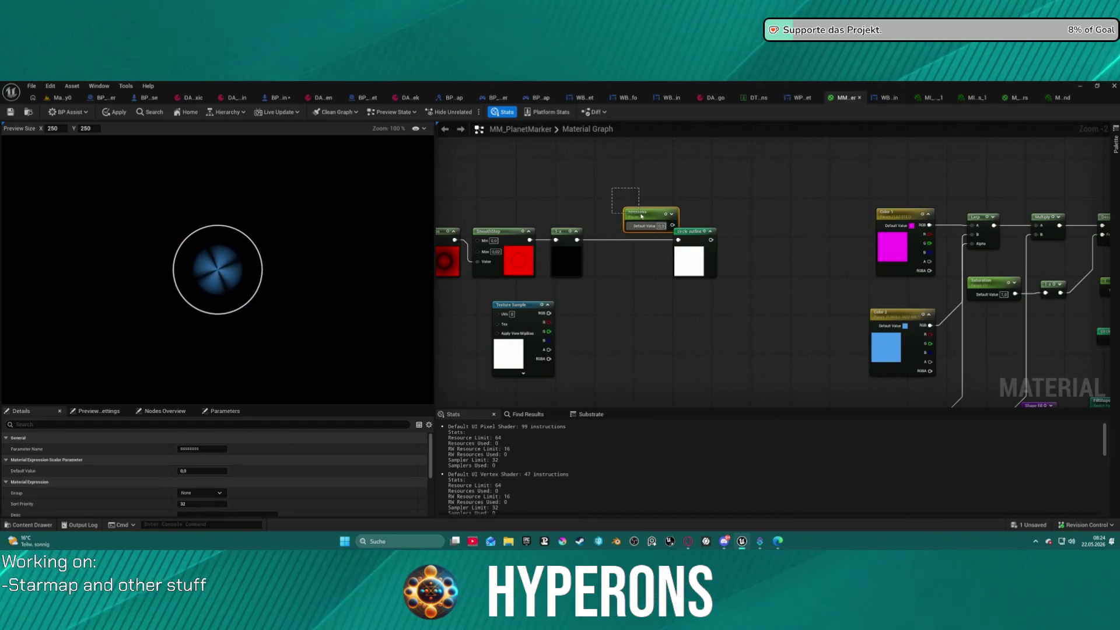
pyautogui.hotkey('ctrl', 'z')
# Step: Add a Subtract node wired from 1-x into its A input and out to circle outline
pyautogui.moveTo(638, 224); pyautogui.dragTo(629, 218)
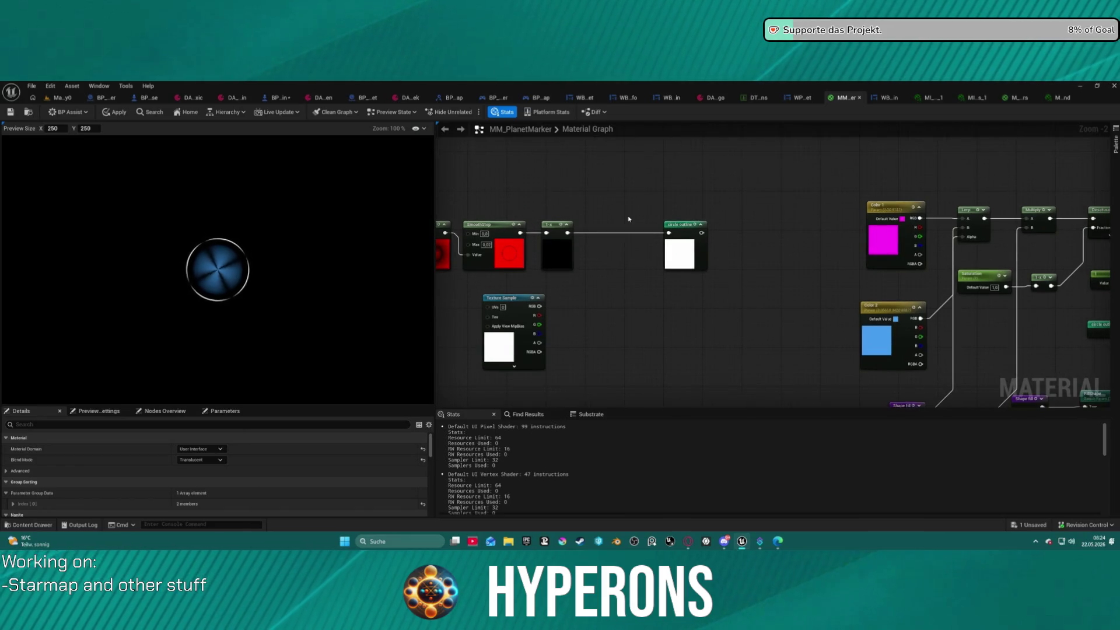
pyautogui.rightClick(630, 198)
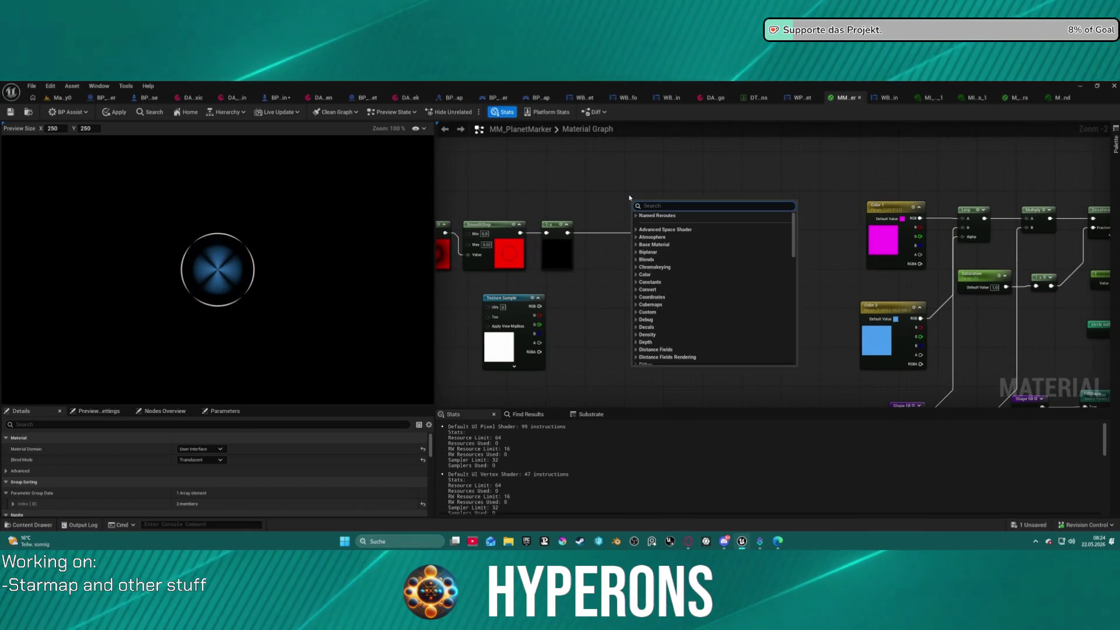
pyautogui.write('sbu')
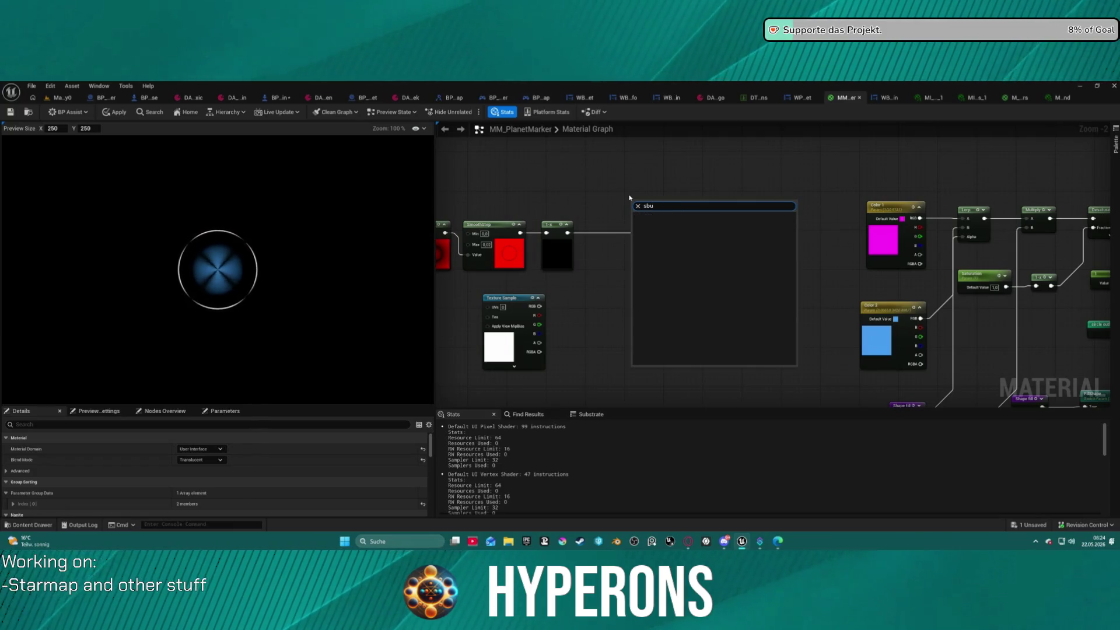
pyautogui.press('BackSpace')
pyautogui.press('BackSpace')
pyautogui.write('u')
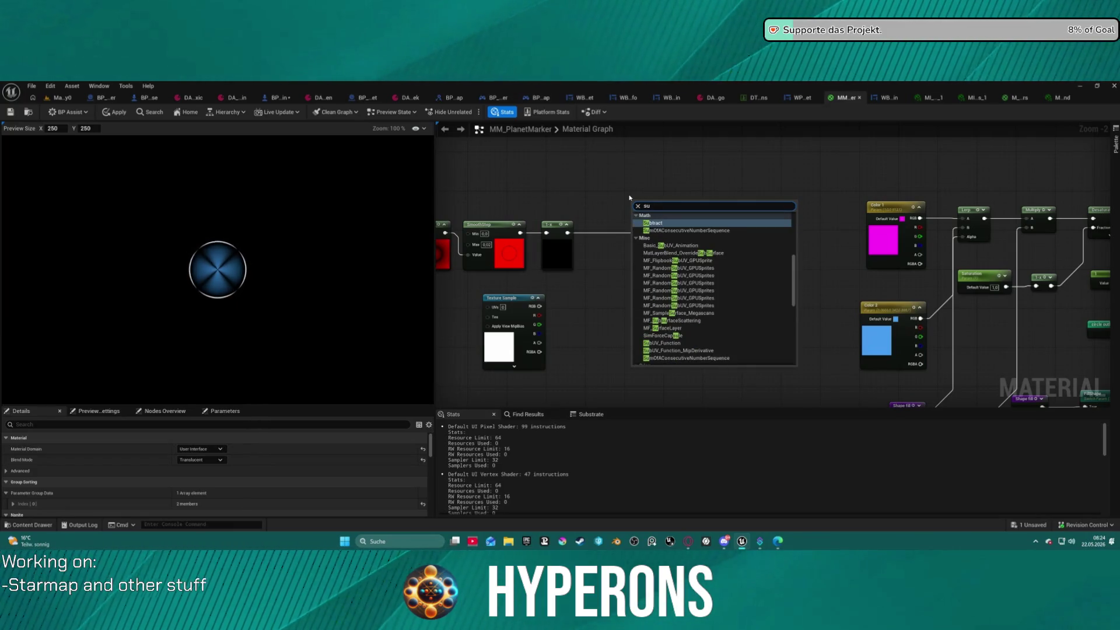
pyautogui.write('b')
pyautogui.click(646, 223)
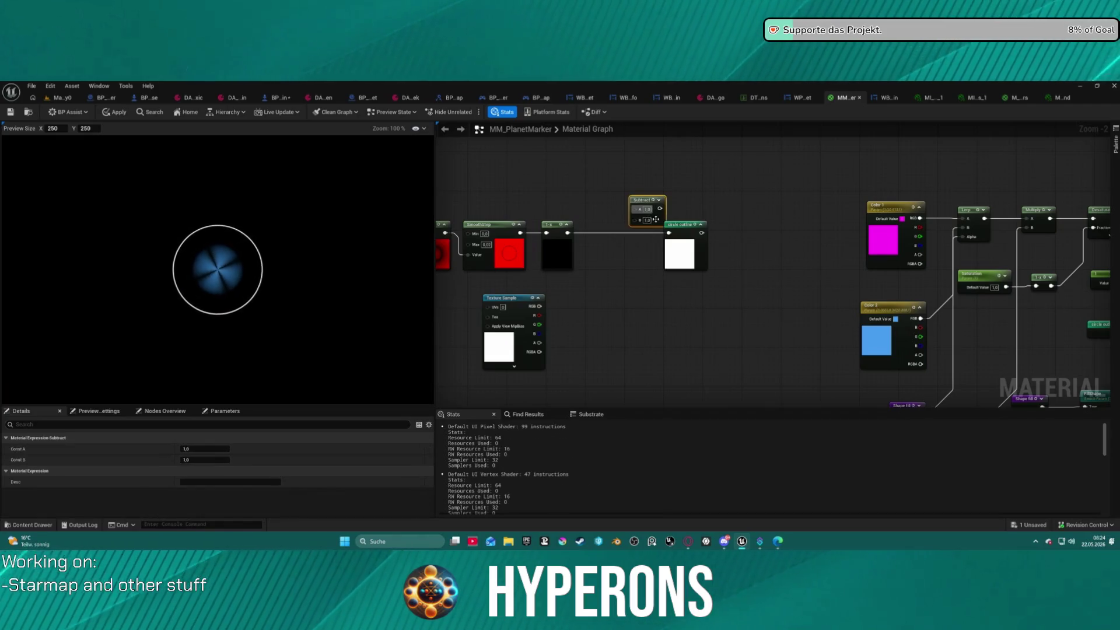
pyautogui.moveTo(566, 234); pyautogui.dragTo(640, 215)
pyautogui.moveTo(595, 225); pyautogui.dragTo(567, 233)
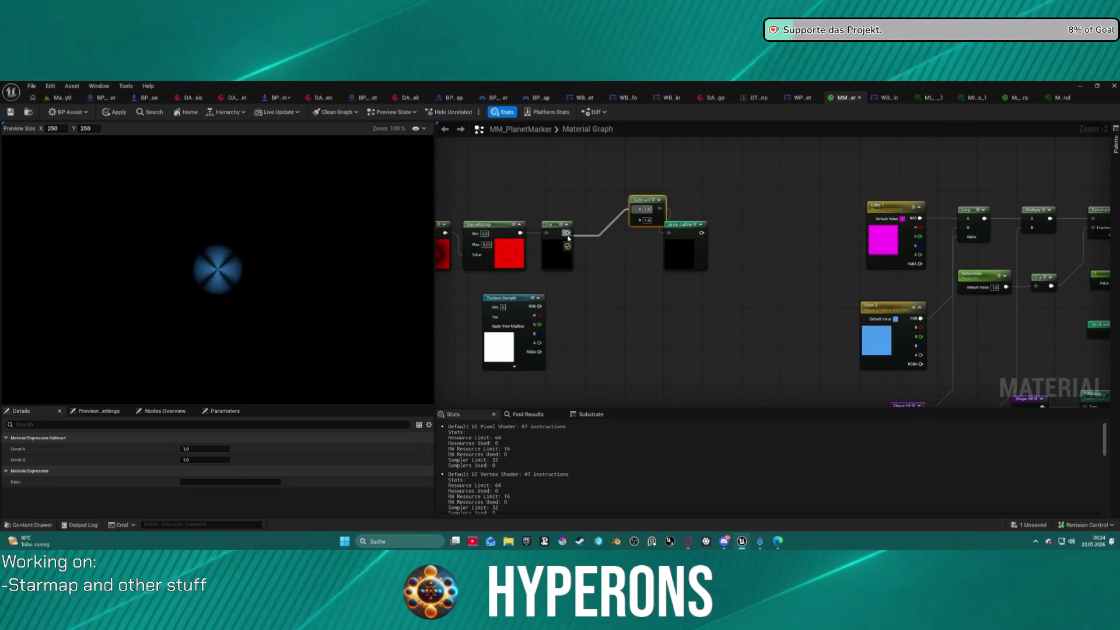
pyautogui.moveTo(648, 199); pyautogui.dragTo(539, 307)
# Step: Add a 1-x node after the Texture Sample and feed it into Subtract's B input
pyautogui.click(640, 314)
pyautogui.moveTo(640, 314); pyautogui.dragTo(691, 319)
pyautogui.moveTo(586, 309); pyautogui.dragTo(630, 310)
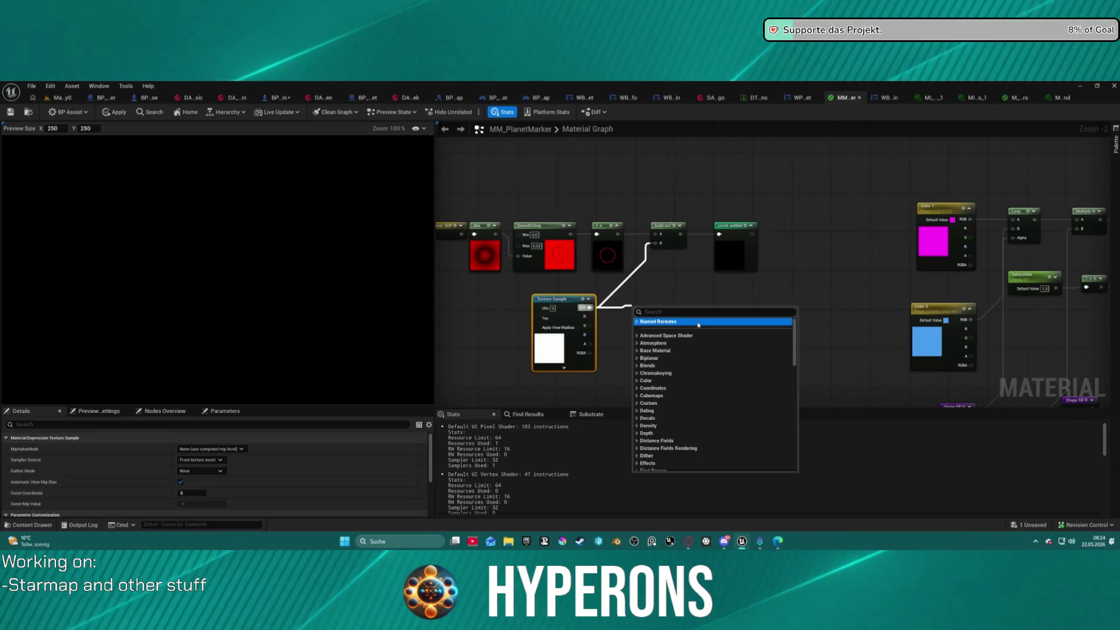
pyautogui.click(644, 298)
pyautogui.click(622, 305)
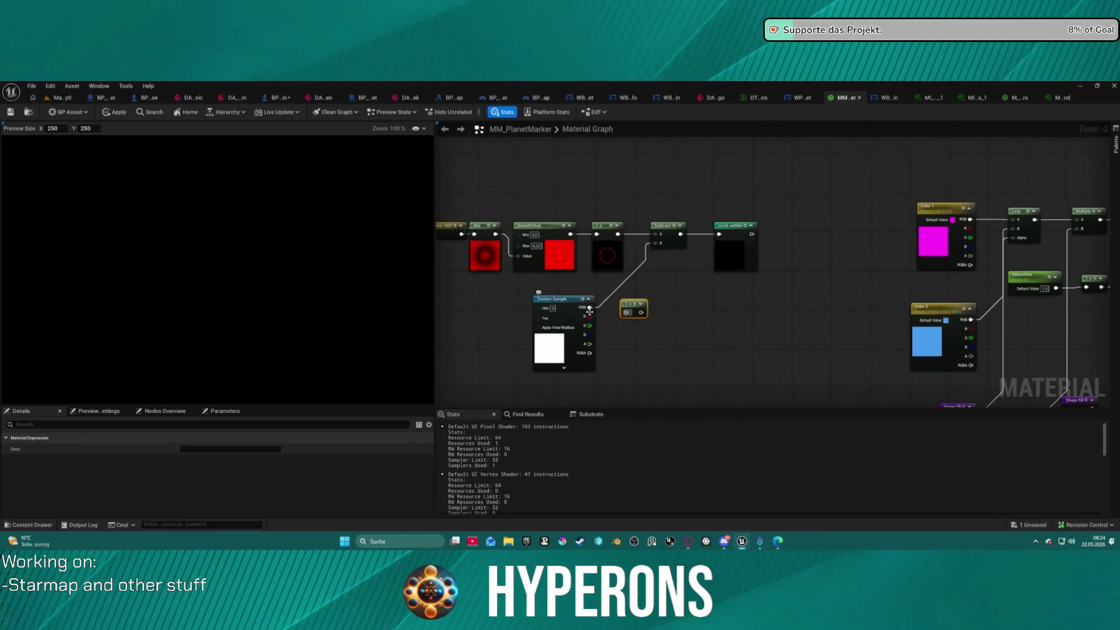
pyautogui.moveTo(589, 311)
pyautogui.mouseDown()
pyautogui.moveTo(645, 316)
pyautogui.moveTo(590, 308)
pyautogui.mouseUp()
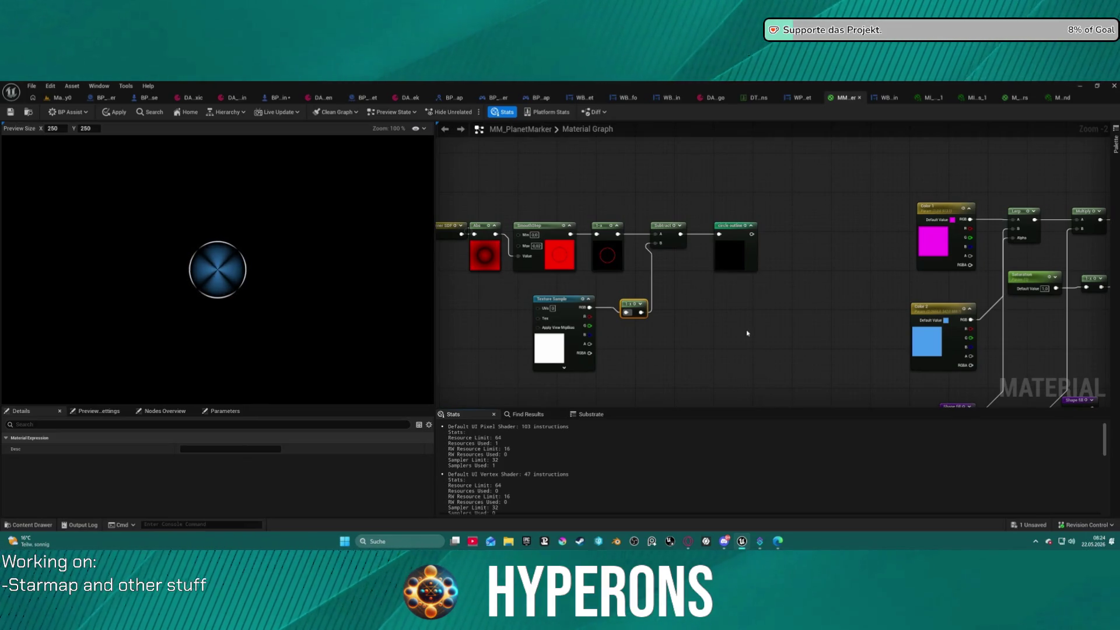
# Step: Move the Texture Sample, 1-x and Subtract nodes together below the main chain
pyautogui.scroll(-3, 748, 333)
pyautogui.moveTo(754, 290)
pyautogui.mouseDown()
pyautogui.moveTo(920, 317)
pyautogui.moveTo(524, 215)
pyautogui.mouseUp()
pyautogui.scroll(2, 918, 304)
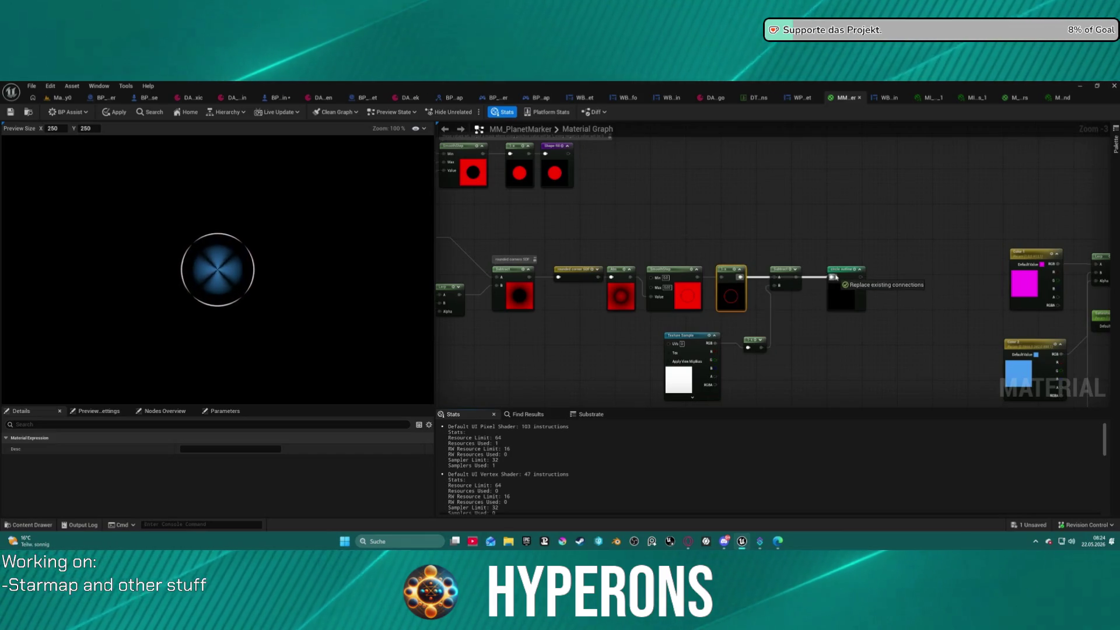
pyautogui.moveTo(784, 287); pyautogui.dragTo(774, 340)
pyautogui.moveTo(659, 329); pyautogui.dragTo(809, 360)
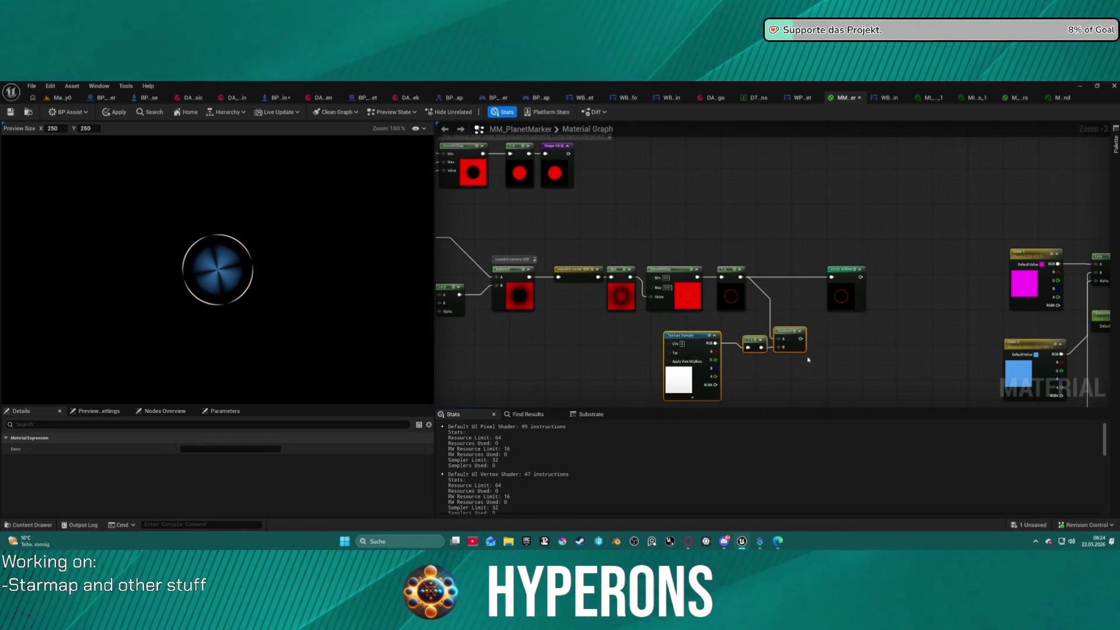
pyautogui.click(735, 310)
pyautogui.scroll(2, 765, 265)
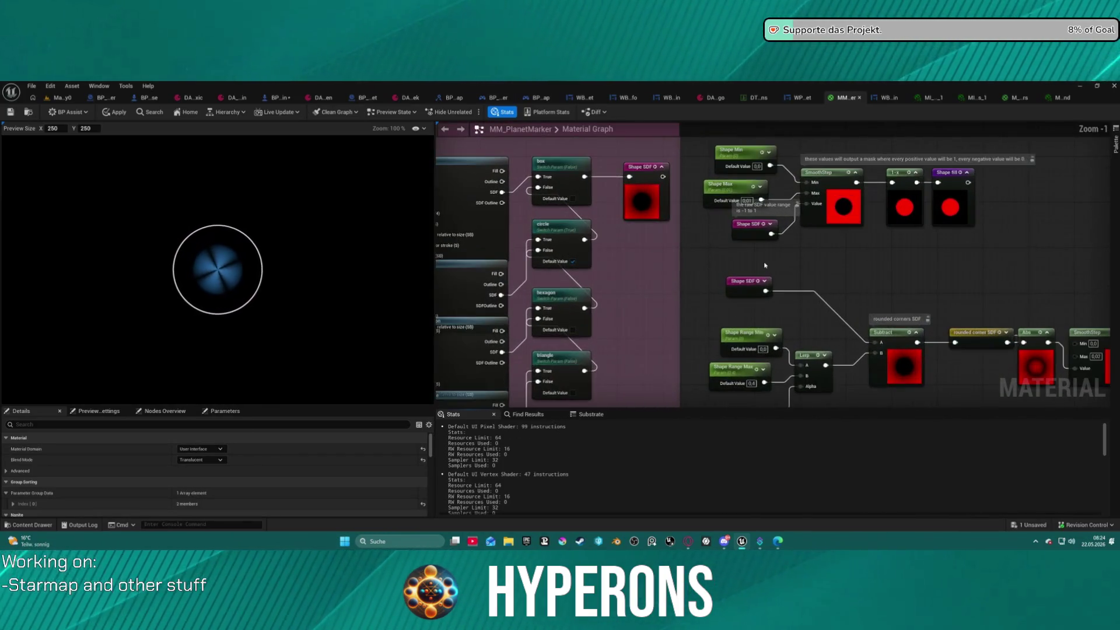
# Step: Select the SDF shape nodes and shift them to the left
pyautogui.scroll(-3, 765, 265)
pyautogui.moveTo(942, 228)
pyautogui.mouseDown()
pyautogui.moveTo(795, 320)
pyautogui.moveTo(782, 288)
pyautogui.moveTo(752, 266)
pyautogui.mouseUp()
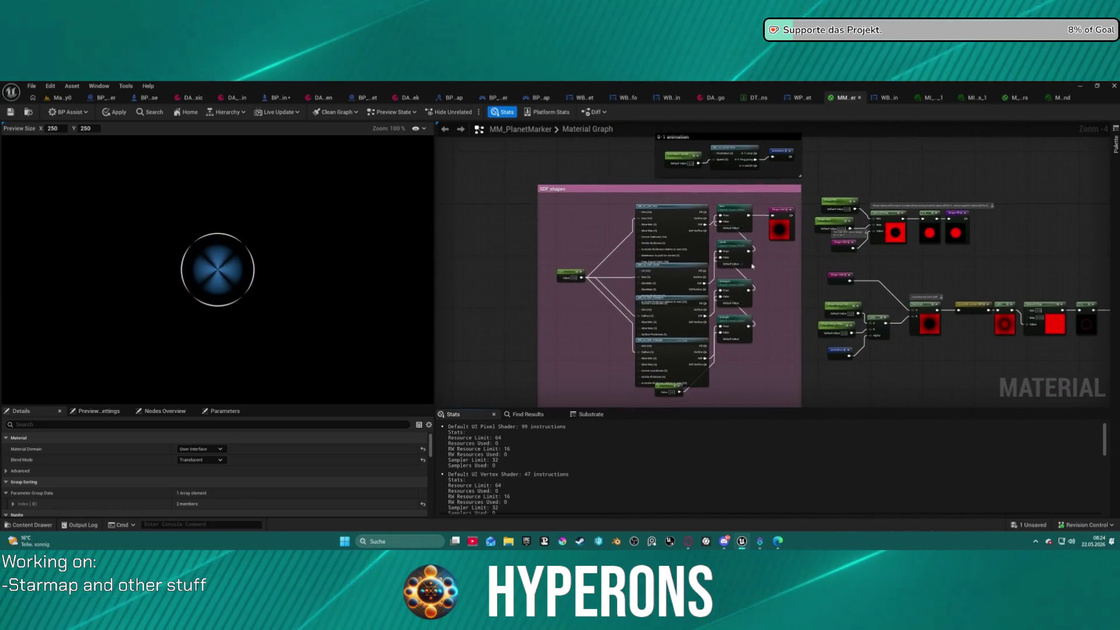
pyautogui.moveTo(551, 195); pyautogui.dragTo(749, 394)
pyautogui.moveTo(723, 321); pyautogui.dragTo(595, 303)
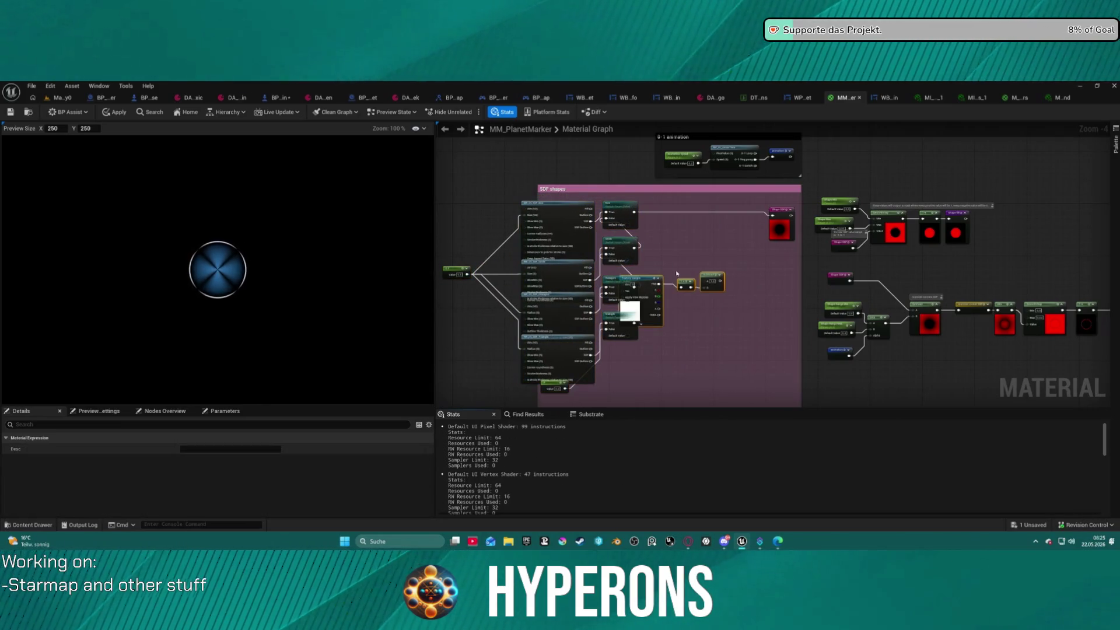
pyautogui.scroll(4, 723, 242)
# Step: Move the texture nodes into the SDF shapes area, routing box through Subtract into Shape SDF
pyautogui.moveTo(835, 249)
pyautogui.mouseDown()
pyautogui.moveTo(779, 231)
pyautogui.moveTo(802, 290)
pyautogui.moveTo(775, 215)
pyautogui.moveTo(742, 170)
pyautogui.mouseUp()
pyautogui.moveTo(564, 176)
pyautogui.mouseDown()
pyautogui.moveTo(731, 191)
pyautogui.moveTo(842, 184)
pyautogui.mouseUp()
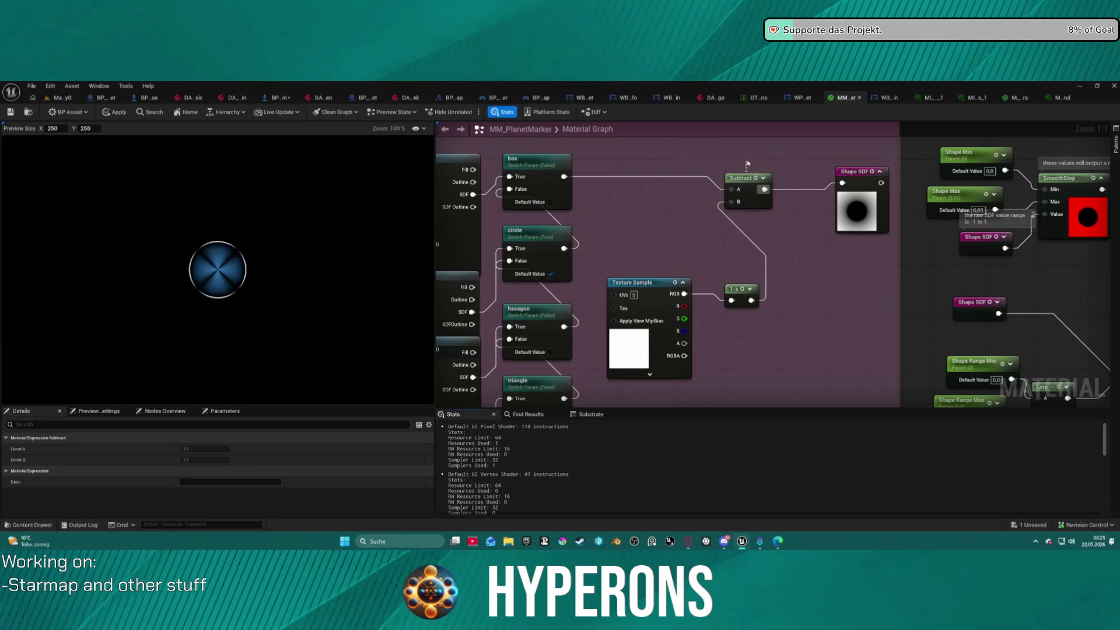
pyautogui.moveTo(745, 178)
pyautogui.mouseDown()
pyautogui.moveTo(751, 165)
pyautogui.moveTo(754, 174)
pyautogui.mouseUp()
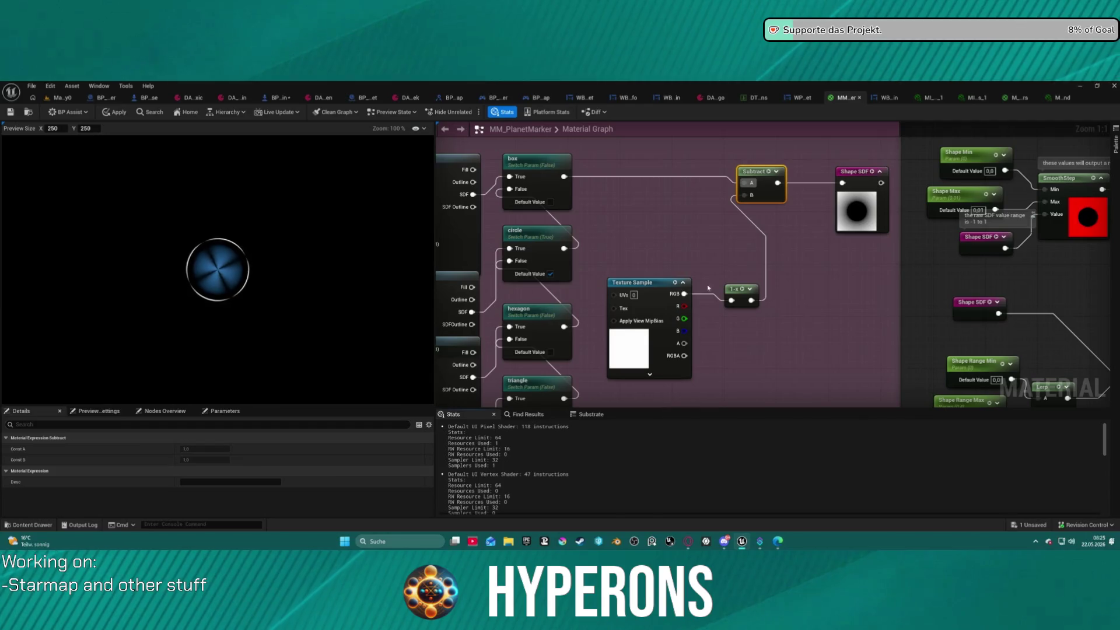
# Step: Rewire box directly into Shape SDF and delete the Texture Sample, 1-x and Subtract nodes
pyautogui.moveTo(684, 293); pyautogui.dragTo(745, 195)
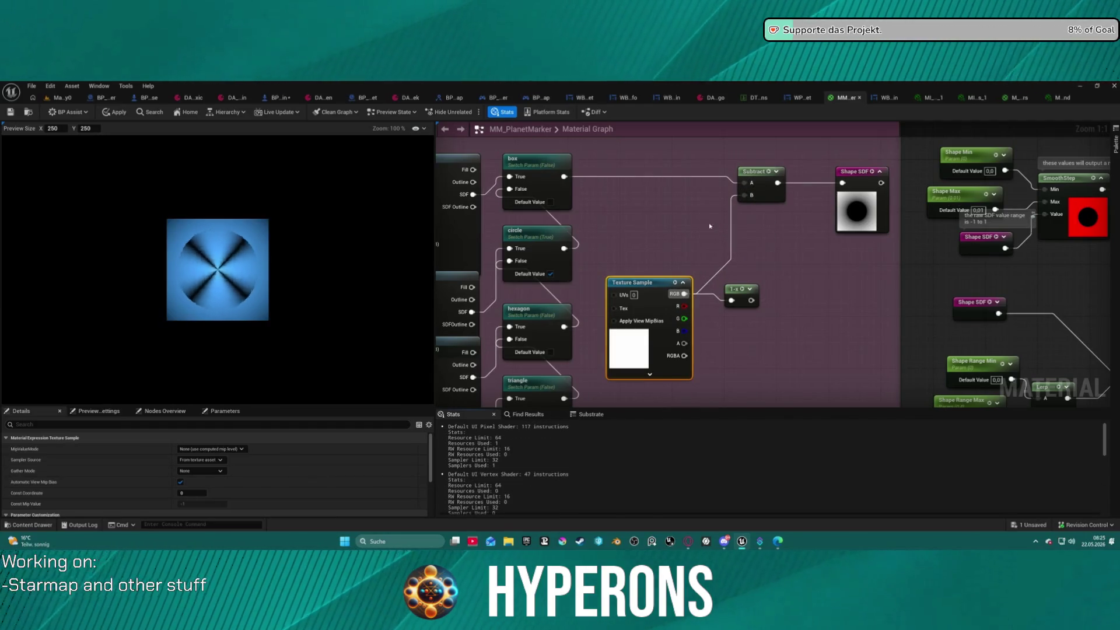
pyautogui.moveTo(564, 177); pyautogui.dragTo(843, 185)
pyautogui.moveTo(660, 151)
pyautogui.mouseDown()
pyautogui.moveTo(803, 325)
pyautogui.moveTo(792, 328)
pyautogui.mouseUp()
pyautogui.press('Delete')
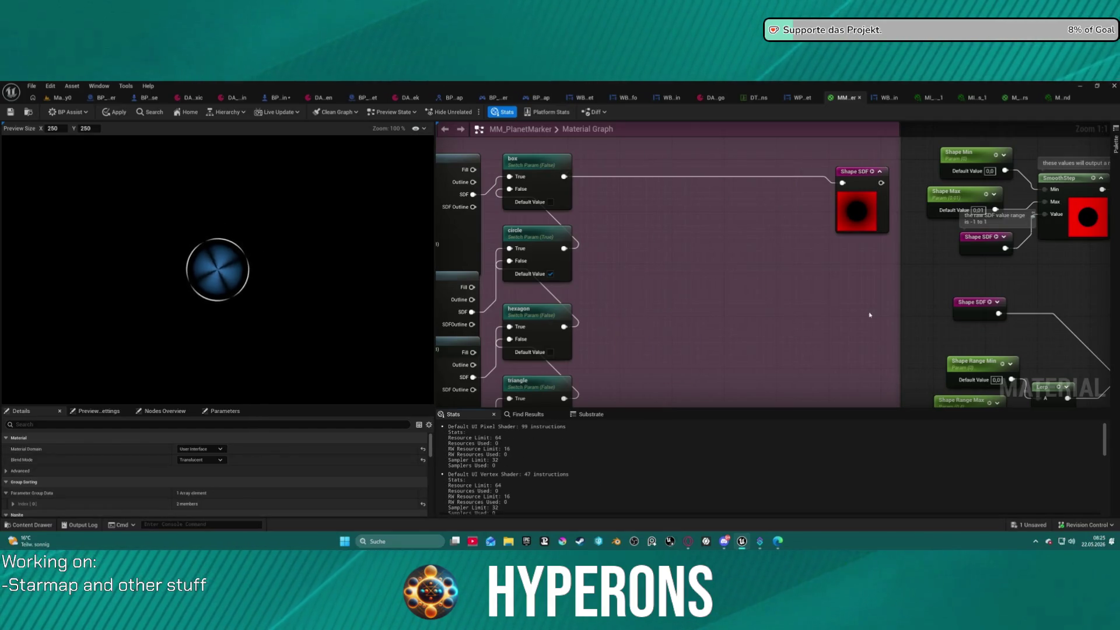
# Step: Navigate to the Abs node near Shape fill and move it to the left
pyautogui.moveTo(670, 288)
pyautogui.mouseDown()
pyautogui.moveTo(743, 255)
pyautogui.moveTo(705, 237)
pyautogui.moveTo(583, 280)
pyautogui.mouseUp()
pyautogui.scroll(-5, 705, 237)
pyautogui.scroll(2, 583, 280)
pyautogui.moveTo(667, 98)
pyautogui.mouseDown()
pyautogui.moveTo(572, 182)
pyautogui.moveTo(580, 118)
pyautogui.mouseUp()
pyautogui.moveTo(642, 262); pyautogui.dragTo(647, 245)
pyautogui.scroll(1, 674, 329)
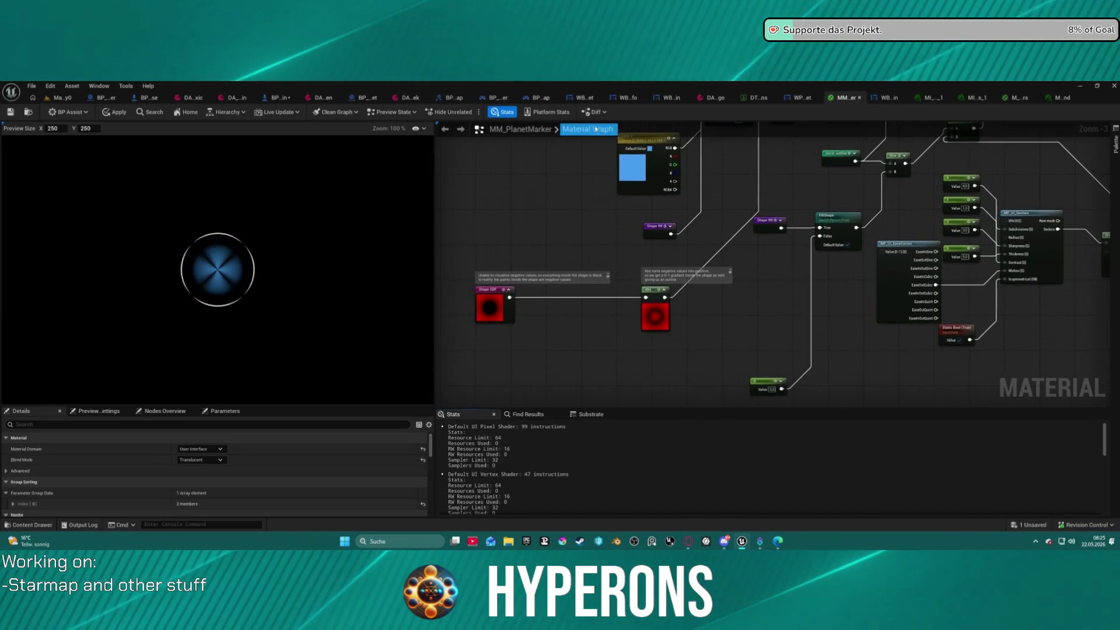
pyautogui.scroll(1, 674, 328)
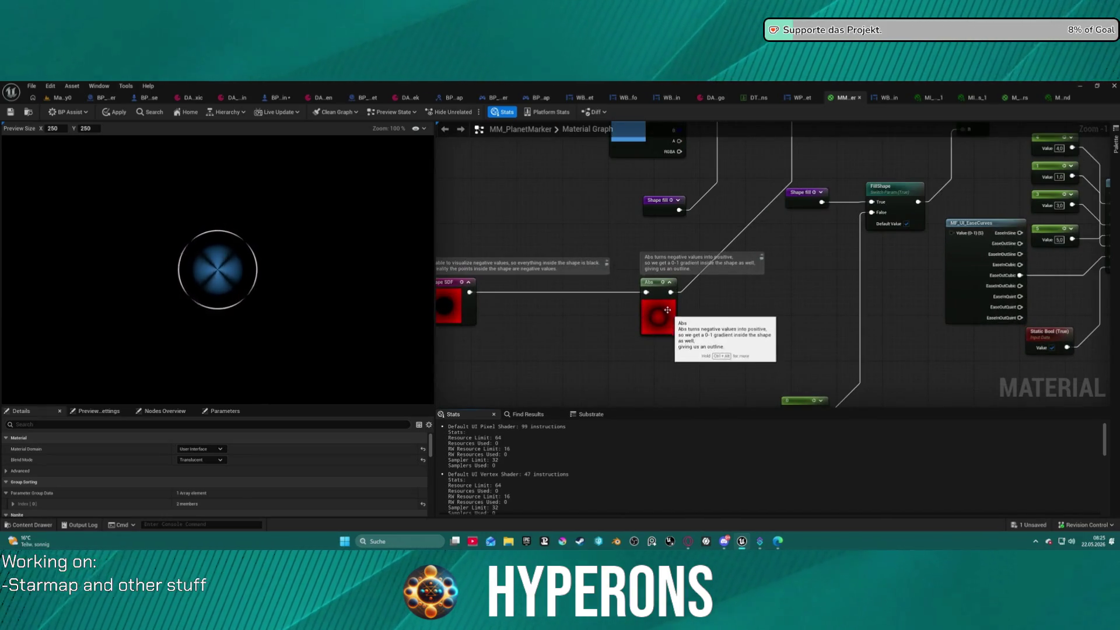
pyautogui.moveTo(652, 283)
pyautogui.mouseDown()
pyautogui.moveTo(548, 285)
pyautogui.moveTo(559, 286)
pyautogui.mouseUp()
pyautogui.click(659, 298)
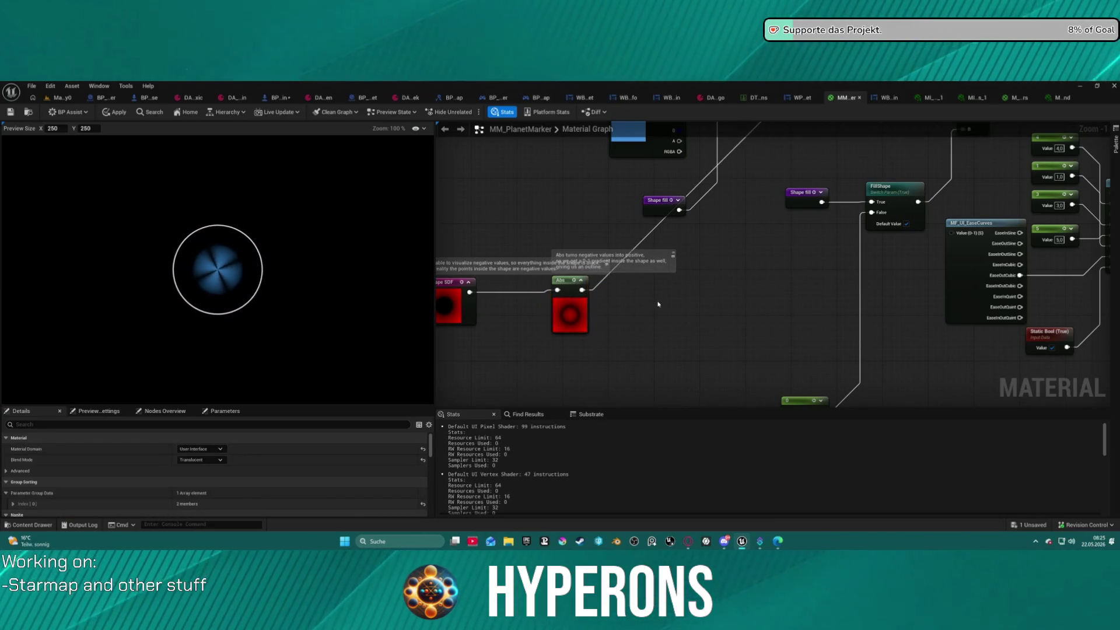
# Step: Paste the Texture Sample, 1-x and Subtract nodes and wire Abs and 1-x into Subtract
pyautogui.hotkey('ctrl', 'v')
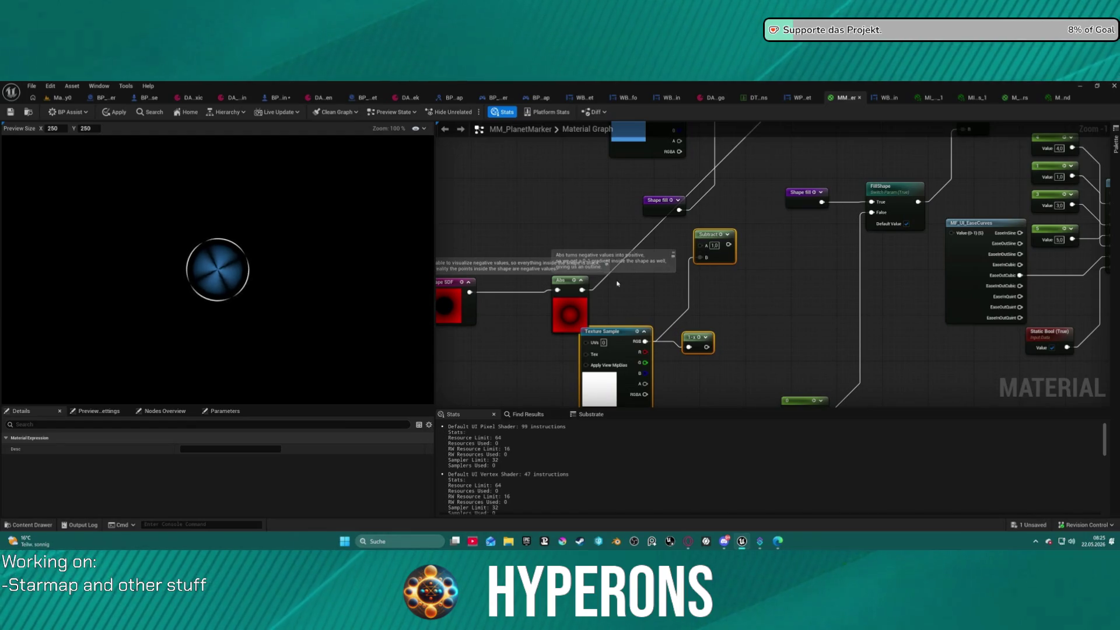
pyautogui.moveTo(583, 290); pyautogui.dragTo(700, 246)
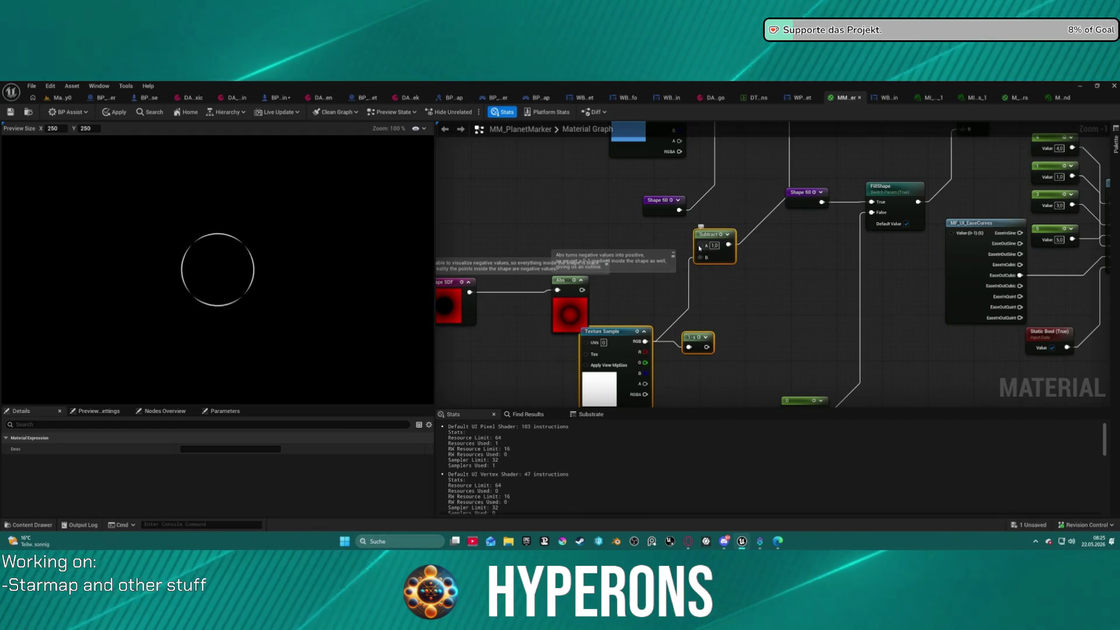
pyautogui.moveTo(584, 292); pyautogui.dragTo(584, 291)
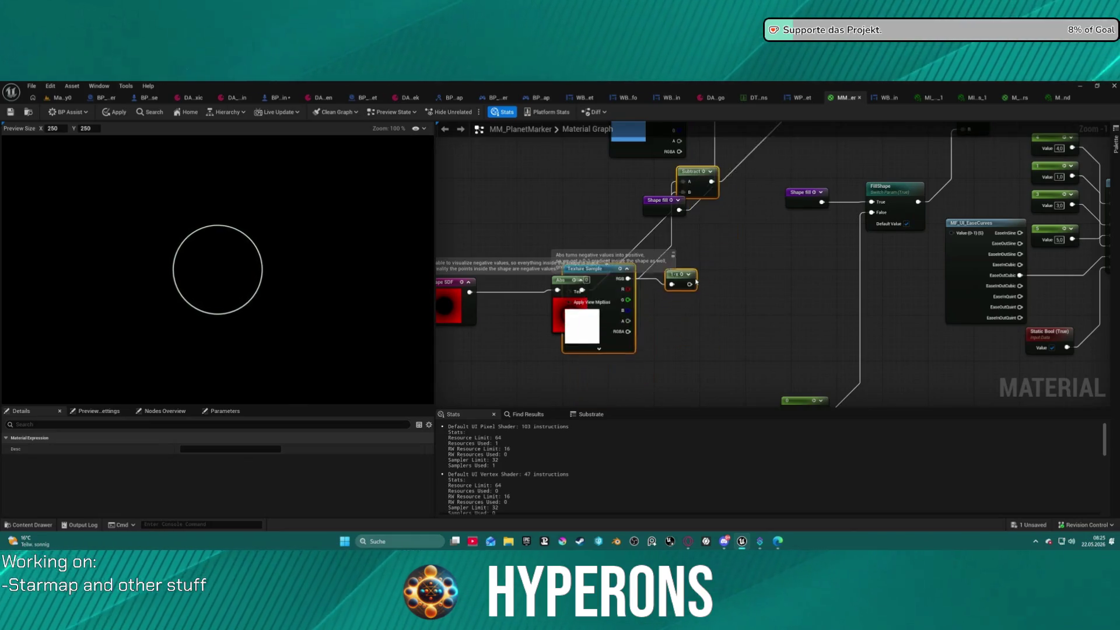
pyautogui.moveTo(707, 349)
pyautogui.mouseDown()
pyautogui.moveTo(711, 268)
pyautogui.moveTo(700, 255)
pyautogui.mouseUp()
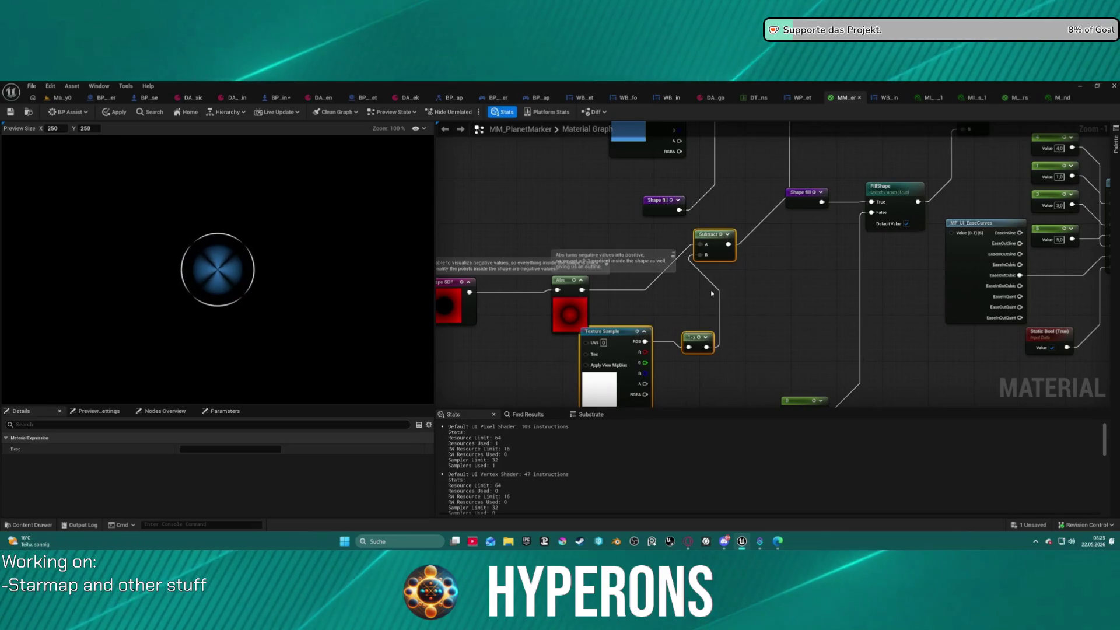
# Step: Connect Abs into Multiply's B input and delete the pasted Texture Sample, 1-x and Subtract nodes
pyautogui.moveTo(810, 270)
pyautogui.mouseDown()
pyautogui.moveTo(663, 322)
pyautogui.moveTo(606, 402)
pyautogui.moveTo(634, 446)
pyautogui.mouseUp()
pyautogui.moveTo(567, 465); pyautogui.dragTo(632, 269)
pyautogui.moveTo(475, 269)
pyautogui.mouseDown()
pyautogui.moveTo(592, 228)
pyautogui.moveTo(675, 145)
pyautogui.moveTo(700, 179)
pyautogui.moveTo(694, 159)
pyautogui.mouseUp()
pyautogui.moveTo(712, 217)
pyautogui.mouseDown()
pyautogui.moveTo(671, 396)
pyautogui.moveTo(642, 397)
pyautogui.moveTo(619, 268)
pyautogui.mouseUp()
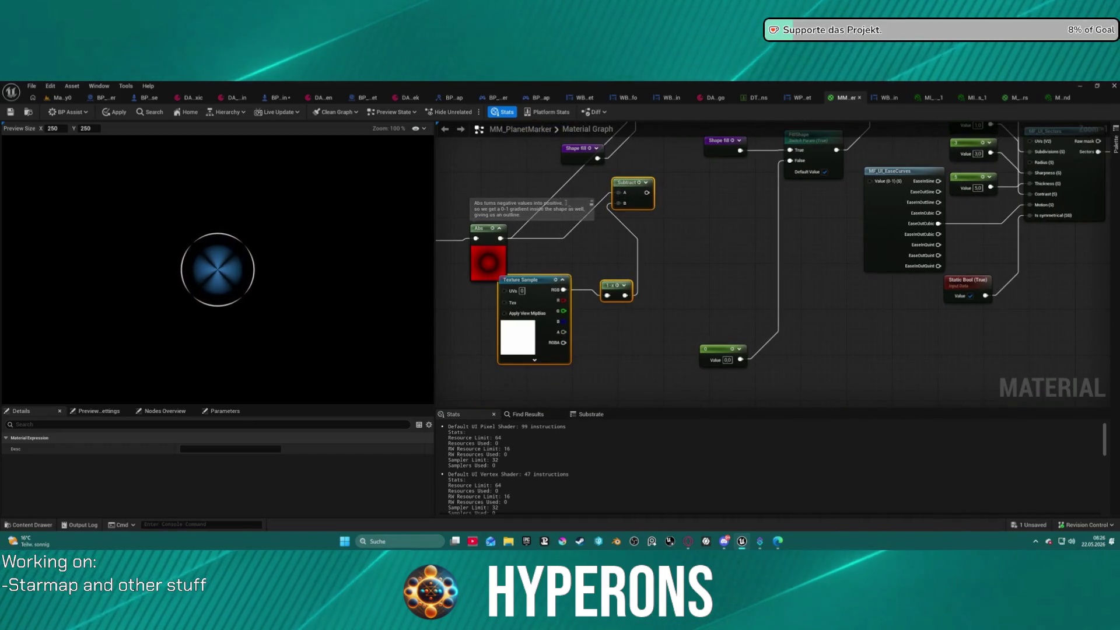
pyautogui.press('Delete')
pyautogui.moveTo(738, 210)
pyautogui.mouseDown()
pyautogui.moveTo(534, 257)
pyautogui.moveTo(539, 236)
pyautogui.moveTo(315, 286)
pyautogui.moveTo(499, 279)
pyautogui.moveTo(517, 357)
pyautogui.mouseUp()
# Step: Shift the MF_UI_Sectors, number and Multiply nodes down-right and paste in the Subtract, 1-x and Texture Sample nodes
pyautogui.moveTo(630, 187)
pyautogui.mouseDown()
pyautogui.moveTo(584, 402)
pyautogui.moveTo(589, 361)
pyautogui.moveTo(746, 350)
pyautogui.moveTo(797, 279)
pyautogui.mouseUp()
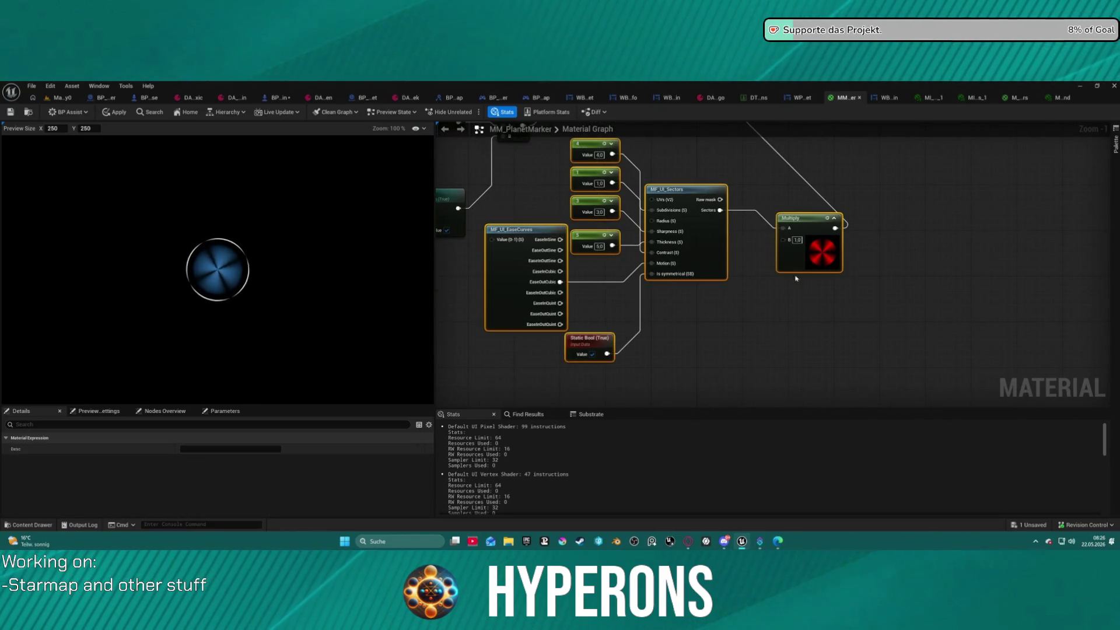
pyautogui.moveTo(796, 214); pyautogui.dragTo(928, 357)
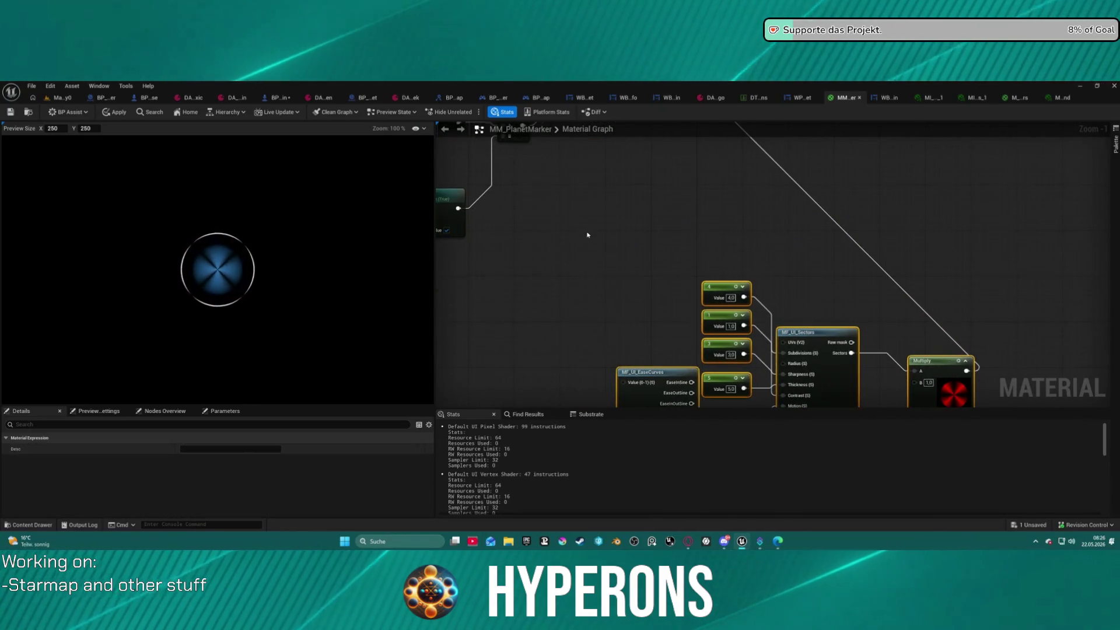
pyautogui.moveTo(588, 236); pyautogui.dragTo(630, 298)
pyautogui.hotkey('ctrl', 'v')
# Step: Rewire the upper Subtract with Max into A and 1-x feeding it, deleting the lower Subtract
pyautogui.moveTo(689, 231); pyautogui.dragTo(615, 184)
pyautogui.moveTo(554, 219); pyautogui.dragTo(661, 230)
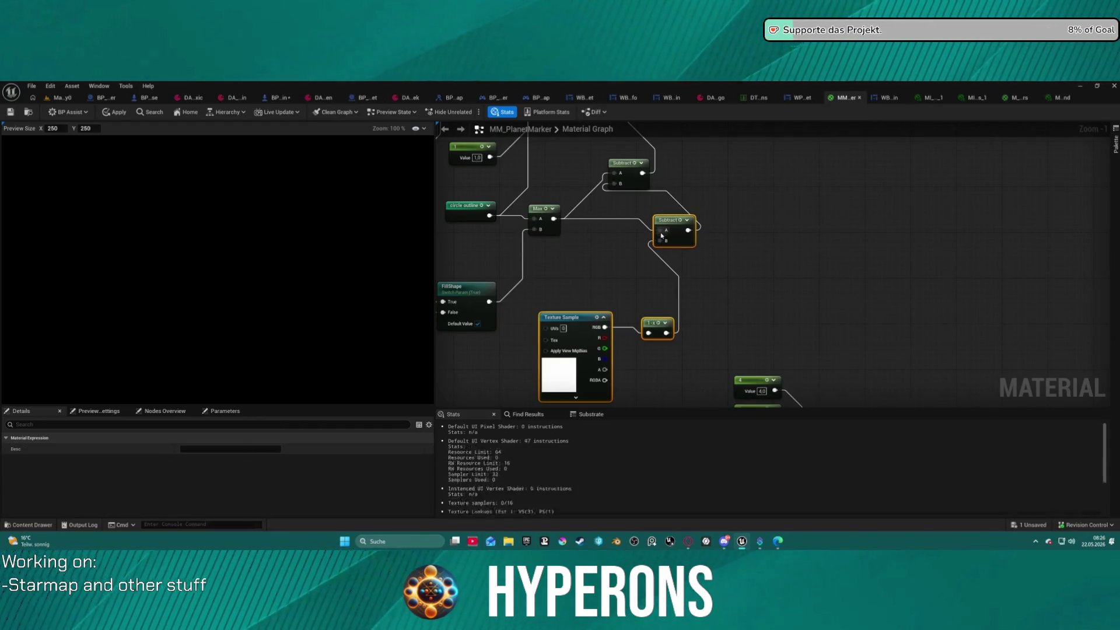
pyautogui.keyDown('alt'); pyautogui.click(585, 199); pyautogui.keyUp('alt')
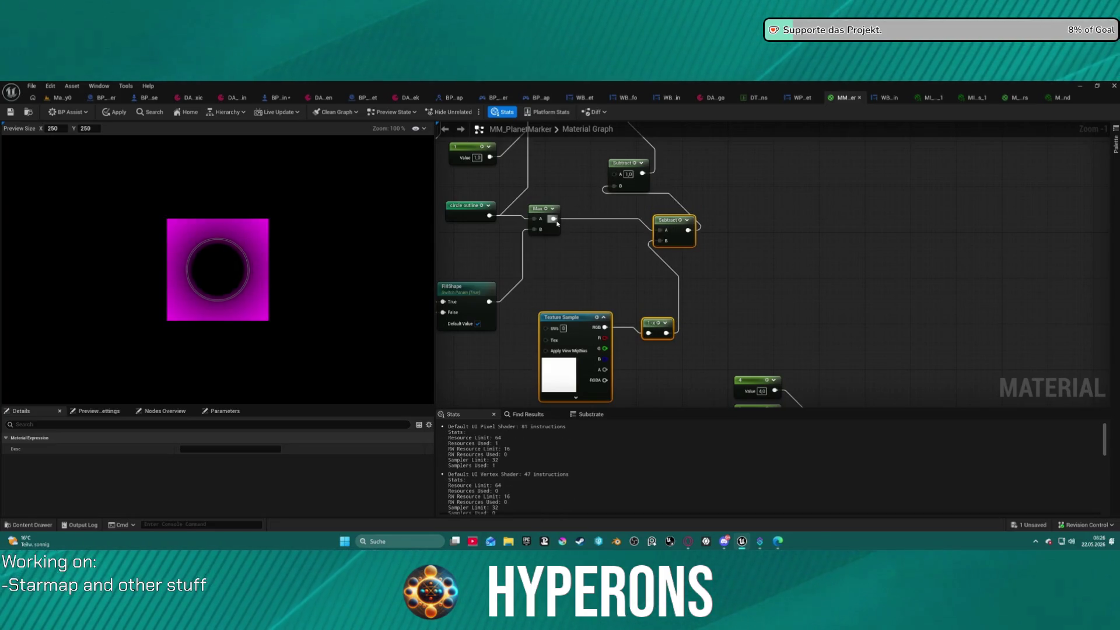
pyautogui.moveTo(553, 219); pyautogui.dragTo(615, 173)
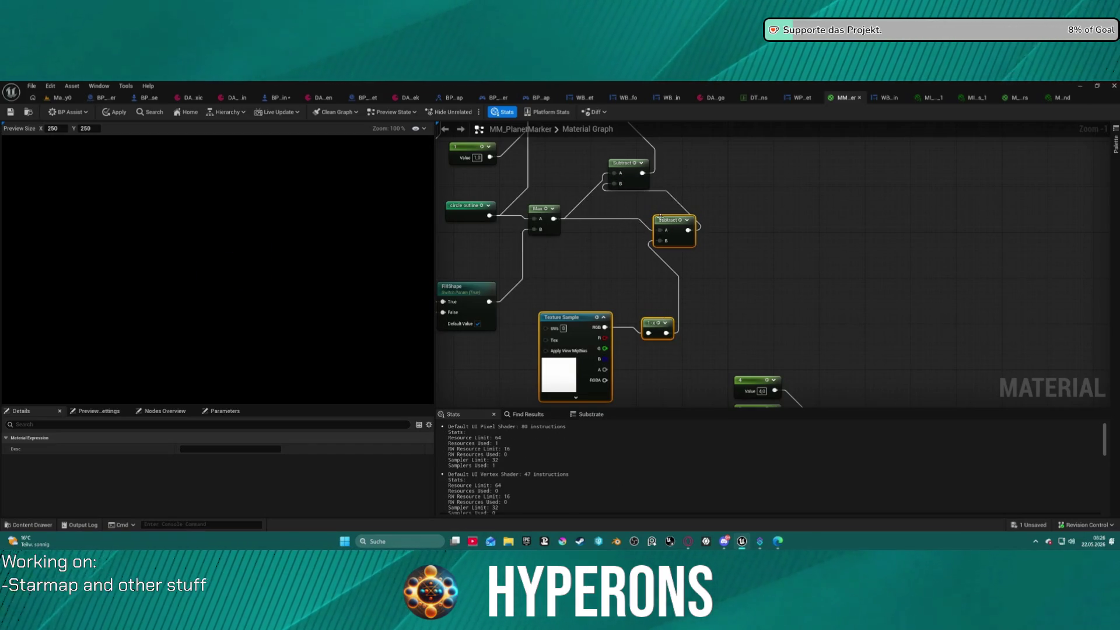
pyautogui.press('Delete')
pyautogui.moveTo(666, 333); pyautogui.dragTo(615, 184)
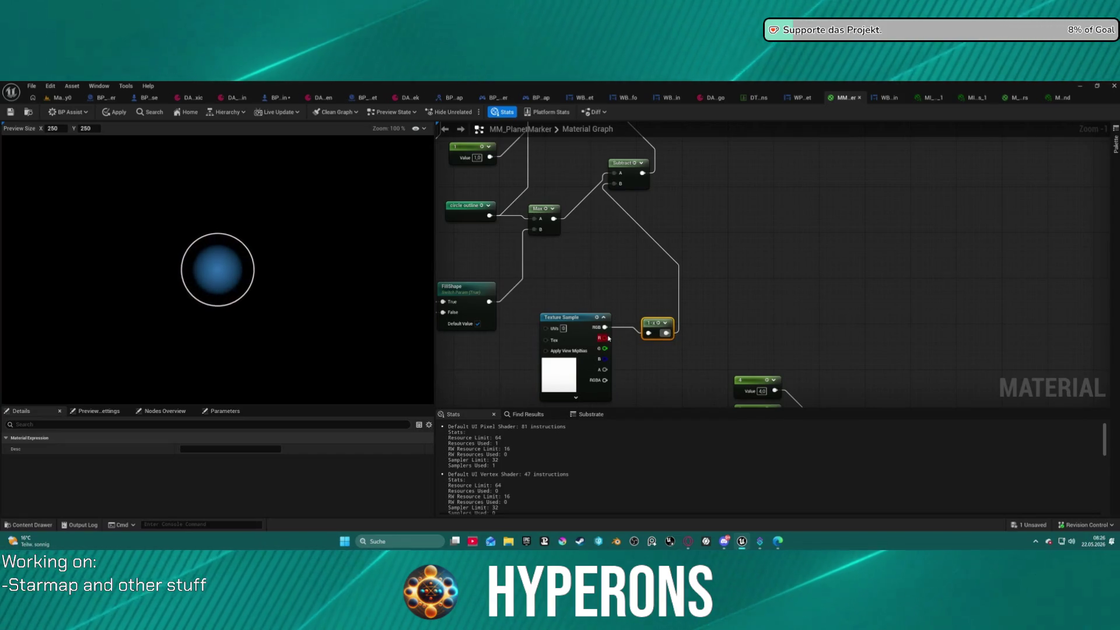
# Step: Delete the 1-x node and add a Multiply node fed by the Texture Sample, previewing its result
pyautogui.moveTo(605, 327); pyautogui.dragTo(614, 174)
pyautogui.click(656, 329)
pyautogui.press('Delete')
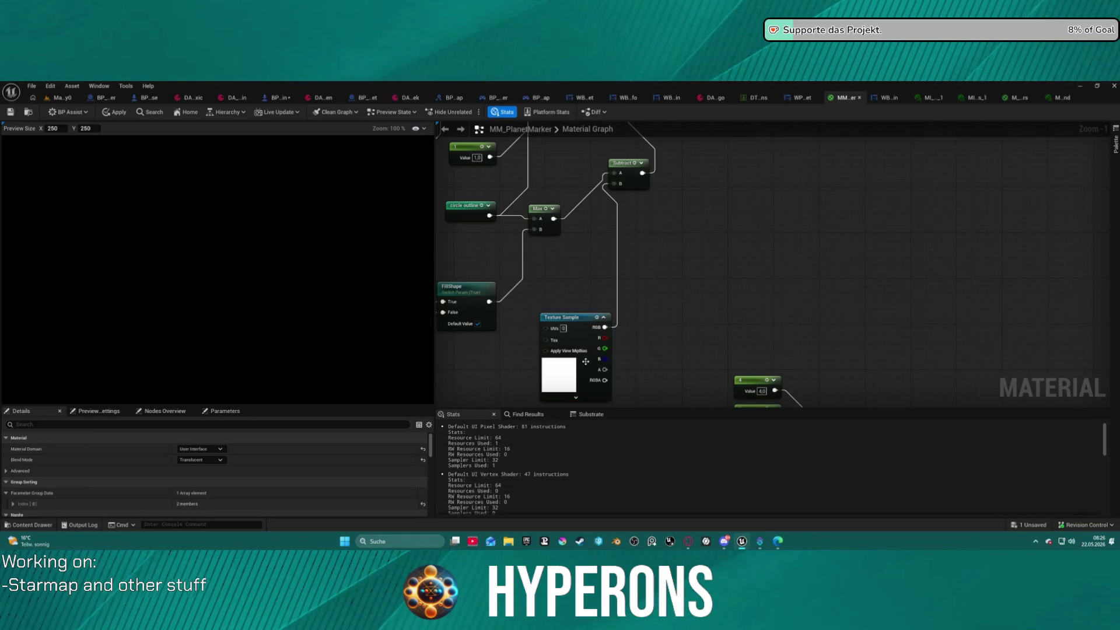
pyautogui.click(589, 326)
pyautogui.scroll(-5, 219, 478)
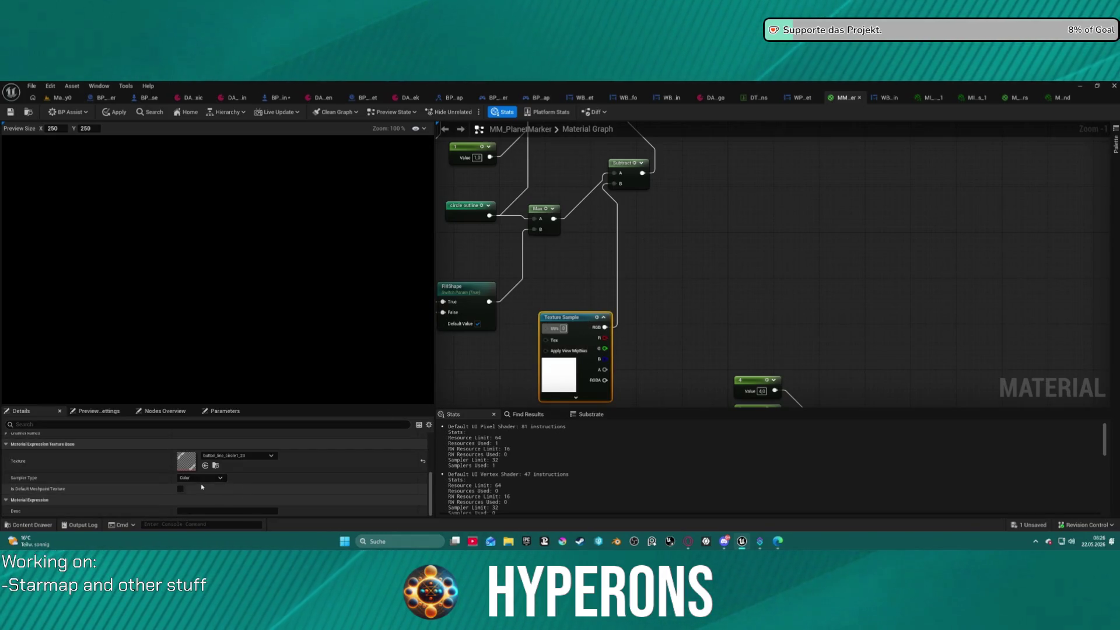
pyautogui.moveTo(605, 327); pyautogui.dragTo(660, 322)
pyautogui.click(659, 313)
pyautogui.click(659, 313)
pyautogui.press('space')
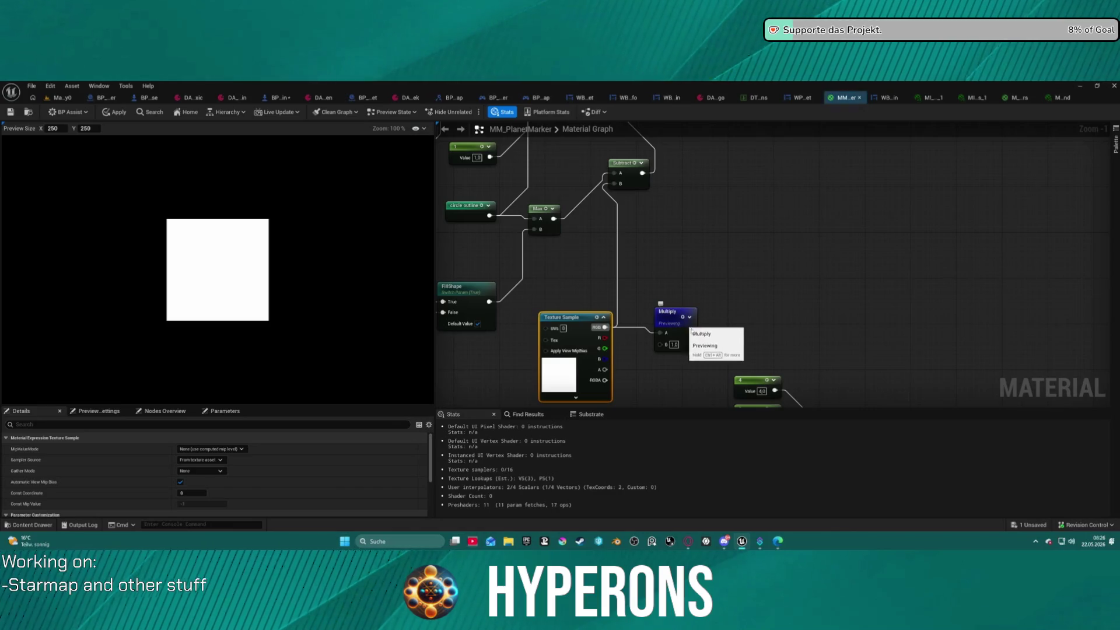
# Step: Cut the Texture Sample node and paste it back unconnected near the MF_UI_Sectors nodes
pyautogui.moveTo(581, 339); pyautogui.dragTo(542, 343)
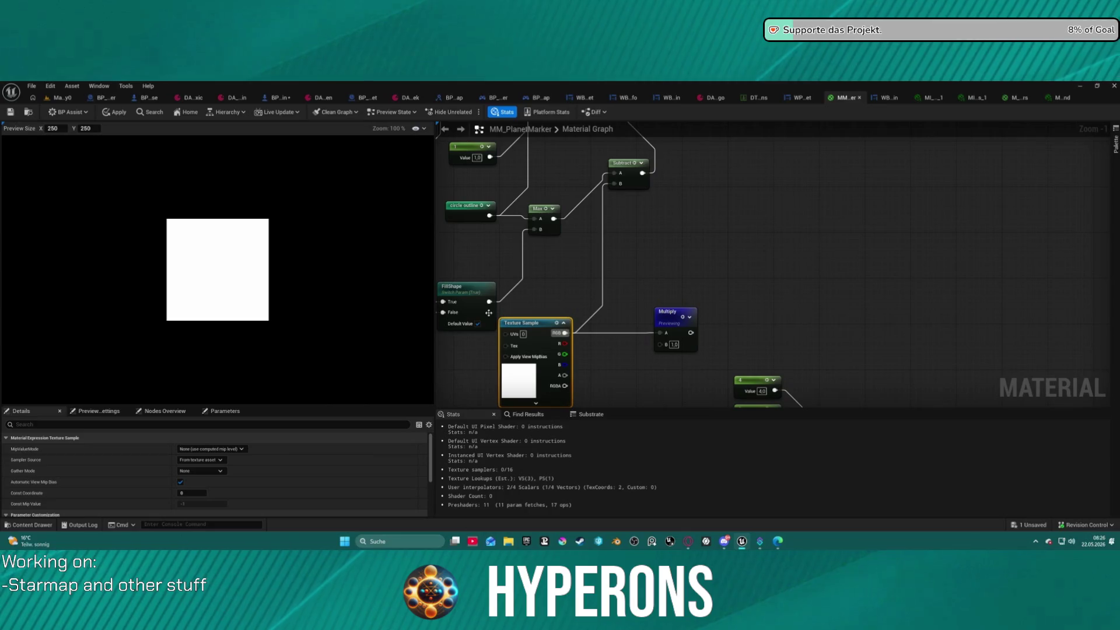
pyautogui.moveTo(533, 302); pyautogui.dragTo(501, 233)
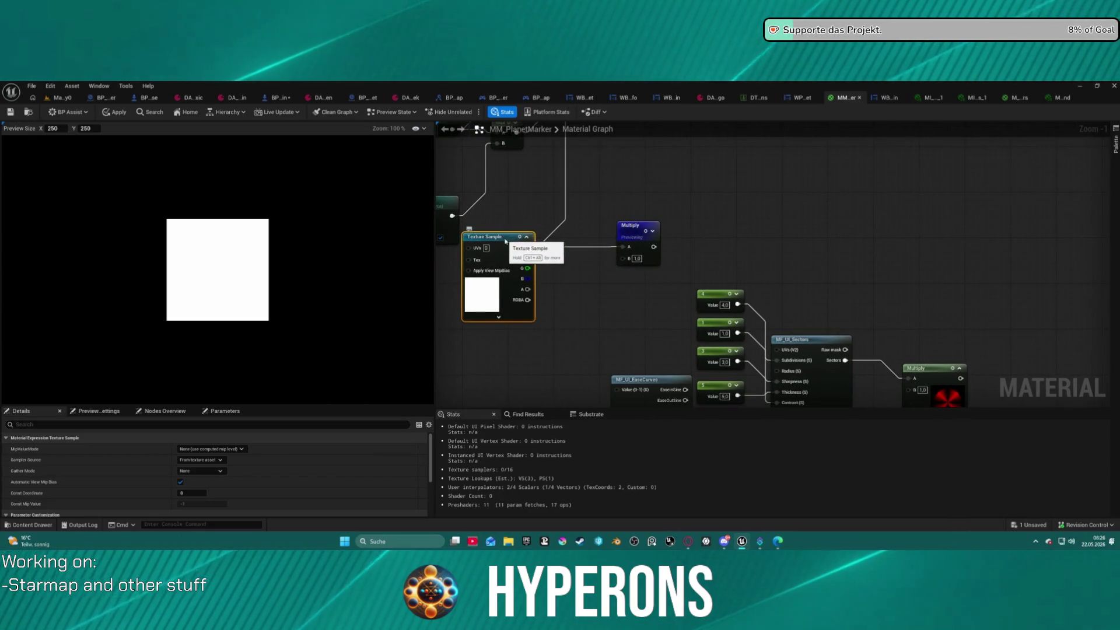
pyautogui.scroll(-5, 260, 478)
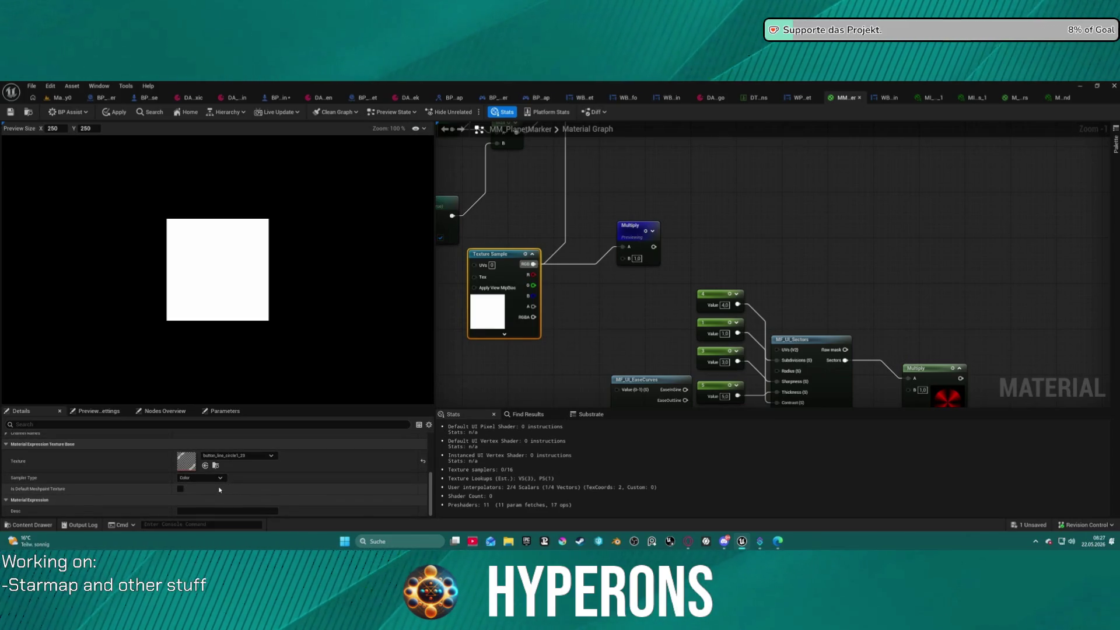
pyautogui.scroll(4, 233, 469)
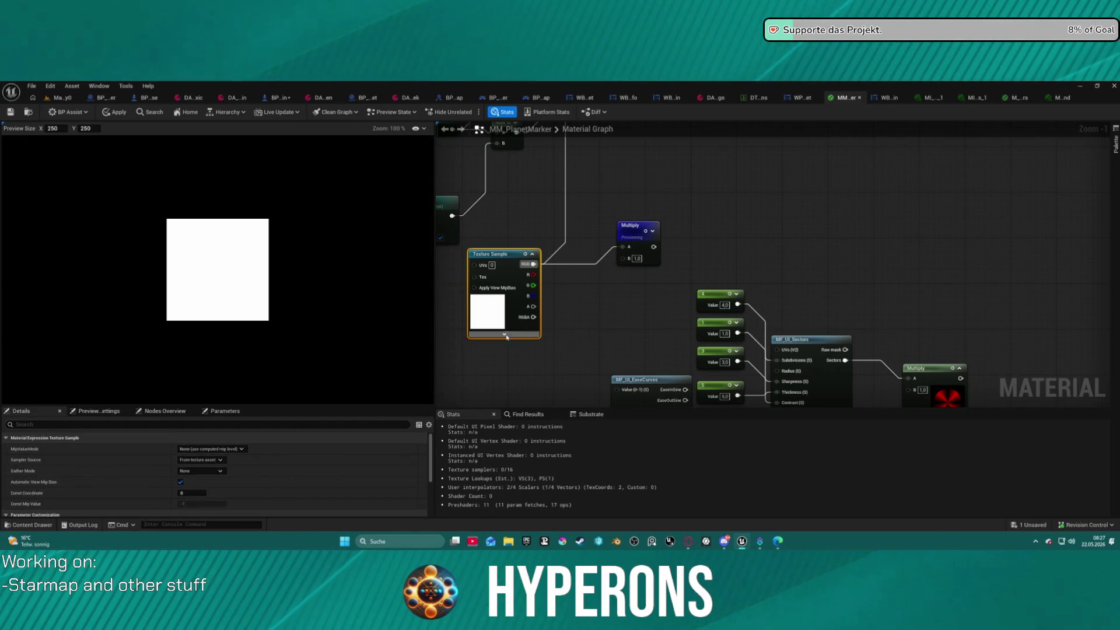
pyautogui.scroll(-4, 233, 466)
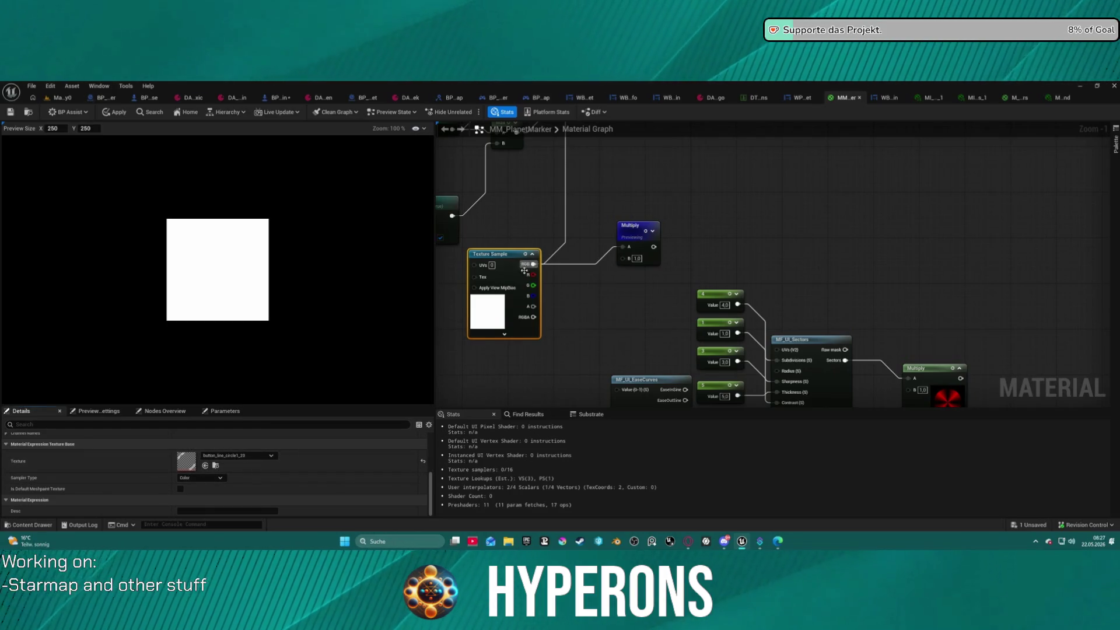
pyautogui.hotkey('ctrl', 'x')
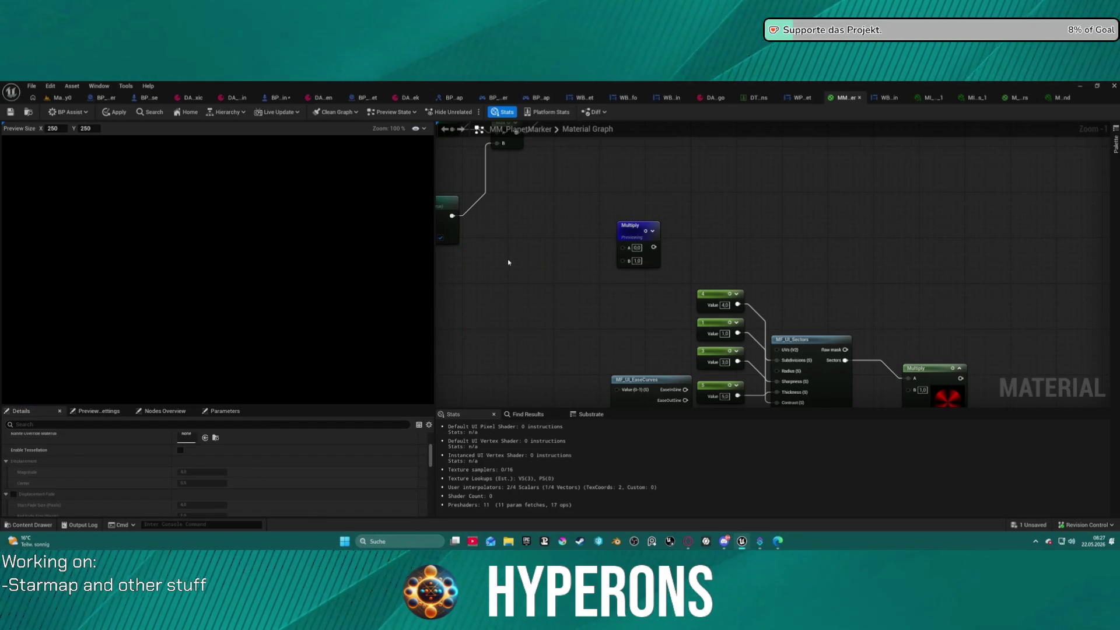
pyautogui.hotkey('ctrl', 'v')
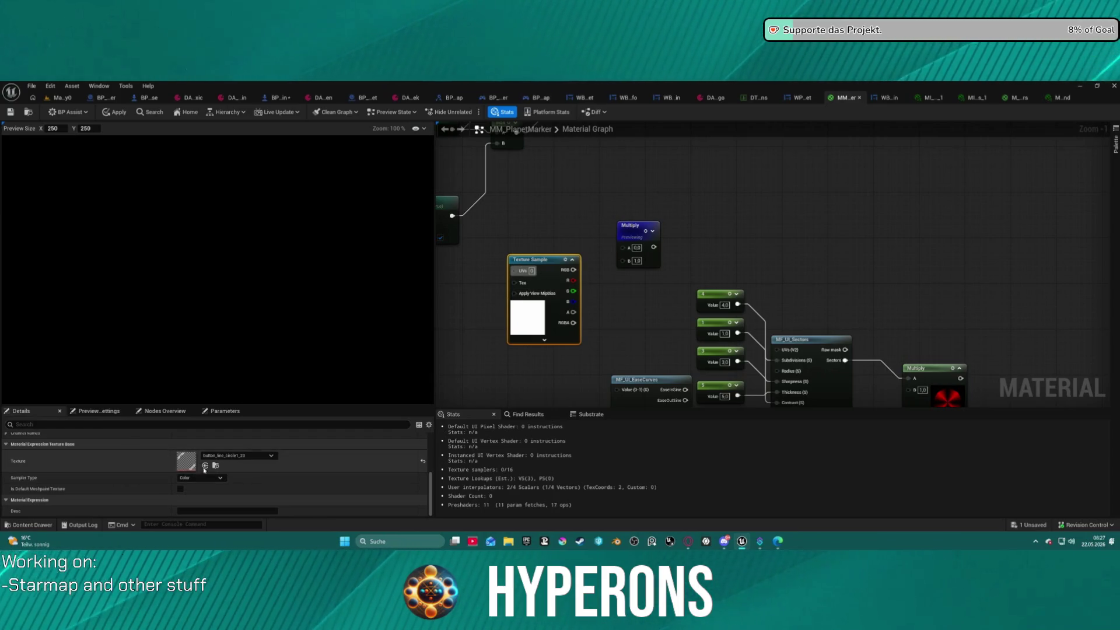
# Step: Wire the Texture Sample RGB into Multiply A, position it beside Multiply, and delete the stray Constant
pyautogui.moveTo(567, 227)
pyautogui.mouseDown()
pyautogui.moveTo(666, 284)
pyautogui.moveTo(633, 289)
pyautogui.mouseUp()
pyautogui.moveTo(639, 332)
pyautogui.mouseDown()
pyautogui.moveTo(700, 320)
pyautogui.moveTo(696, 311)
pyautogui.mouseUp()
pyautogui.moveTo(599, 329); pyautogui.dragTo(583, 295)
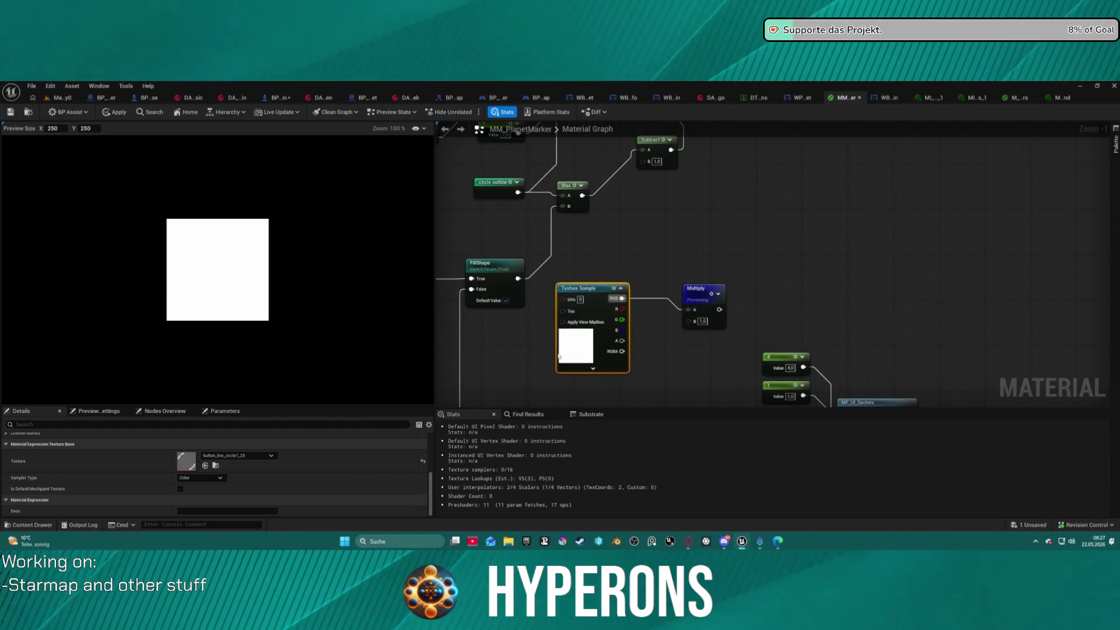
pyautogui.moveTo(595, 291); pyautogui.dragTo(624, 302)
pyautogui.click(502, 354)
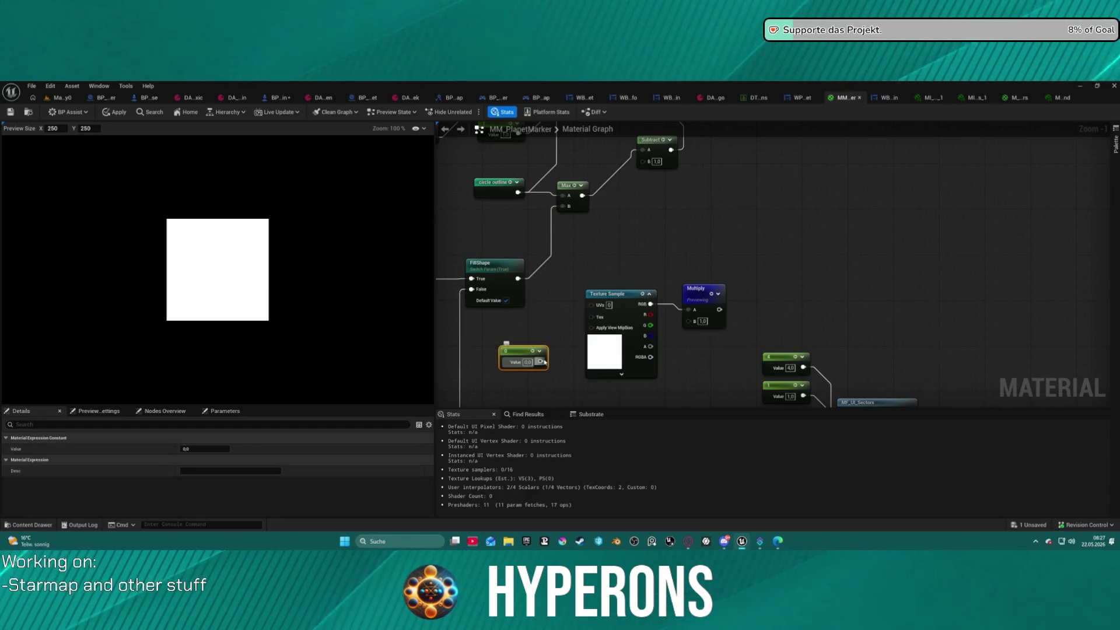
pyautogui.press('Delete')
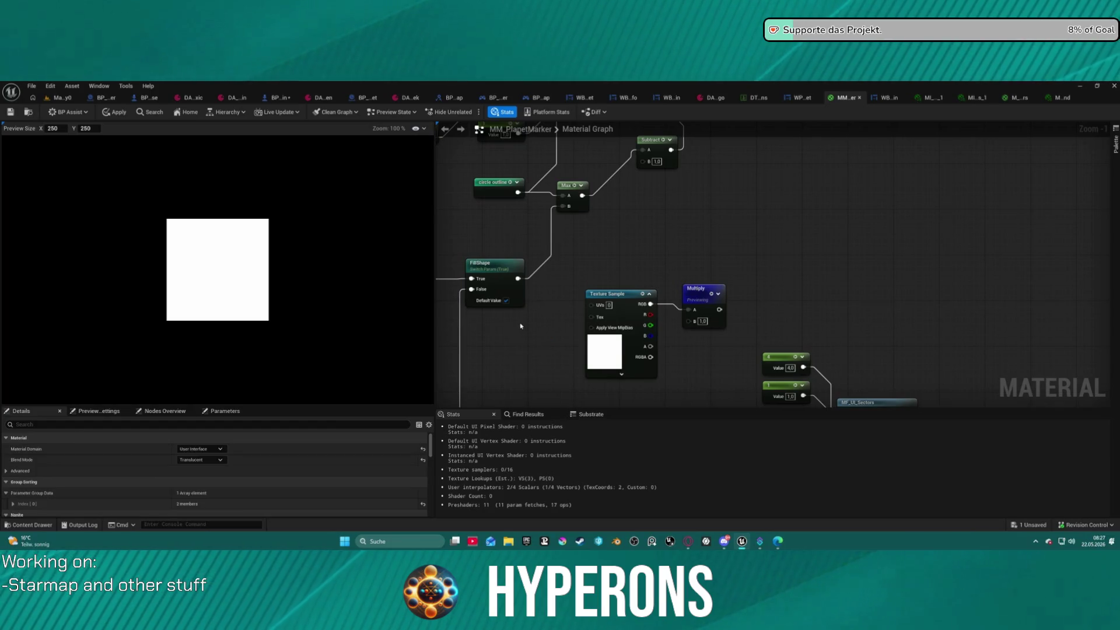
# Step: Add a TexCoord[0] node from the 'tex' search and connect it to the Texture Sample's UVs pin
pyautogui.rightClick(520, 322)
pyautogui.write('tex')
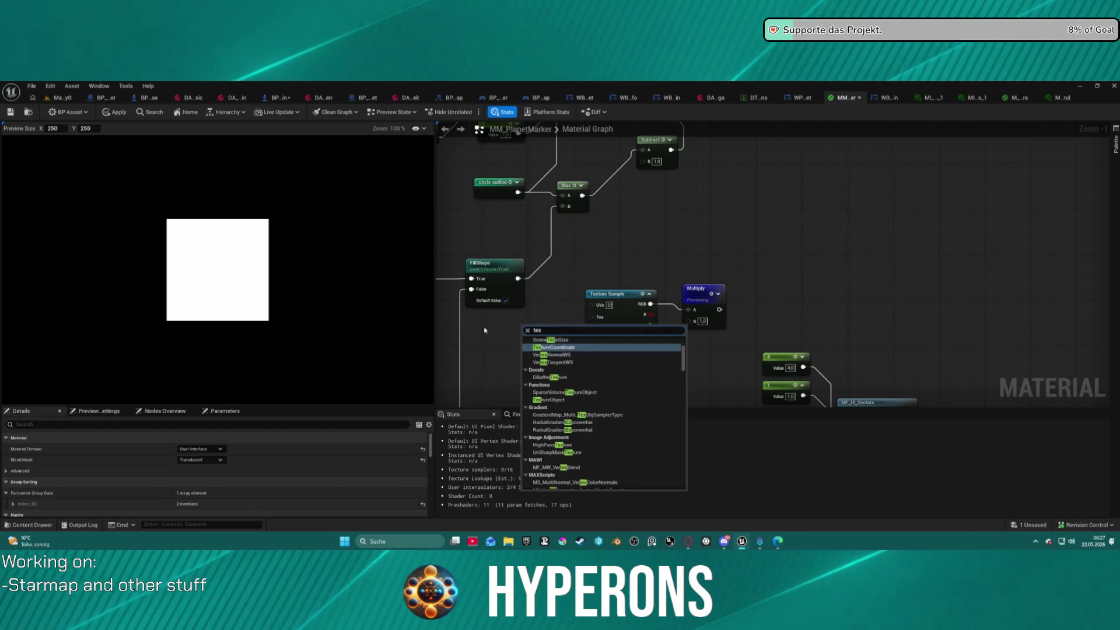
pyautogui.click(553, 347)
pyautogui.moveTo(576, 339)
pyautogui.mouseDown()
pyautogui.moveTo(591, 304)
pyautogui.moveTo(513, 334)
pyautogui.mouseUp()
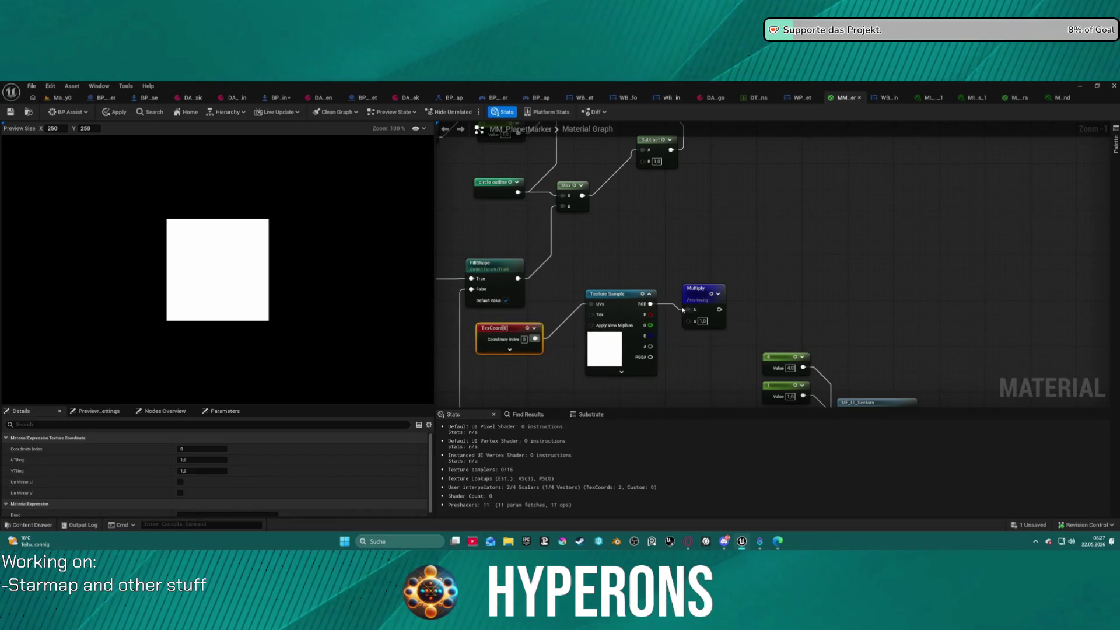
pyautogui.click(712, 310)
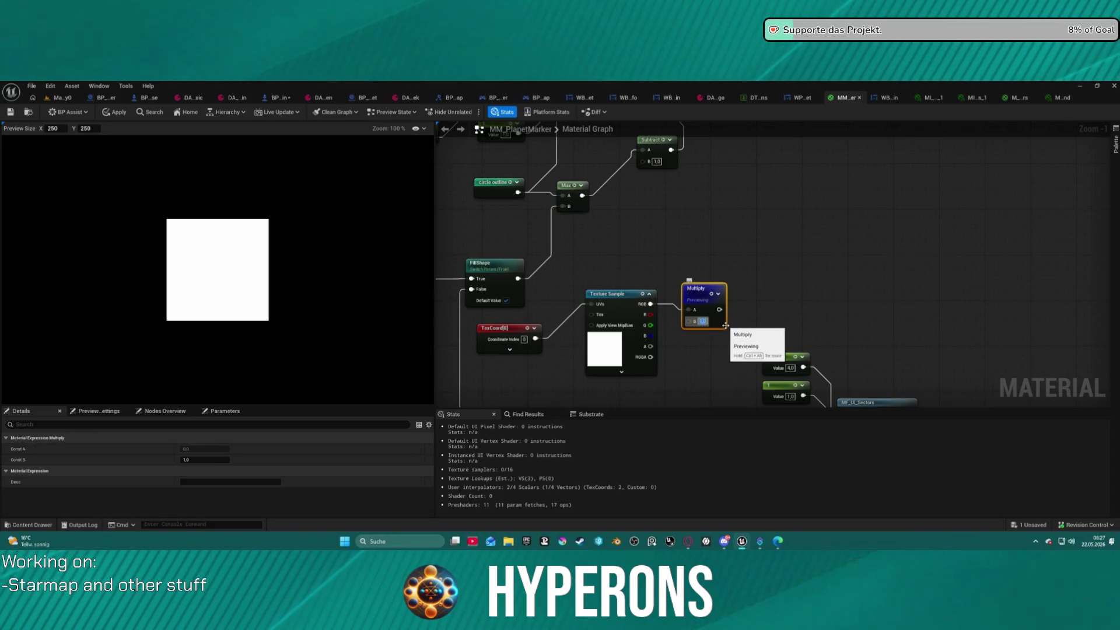
pyautogui.click(649, 305)
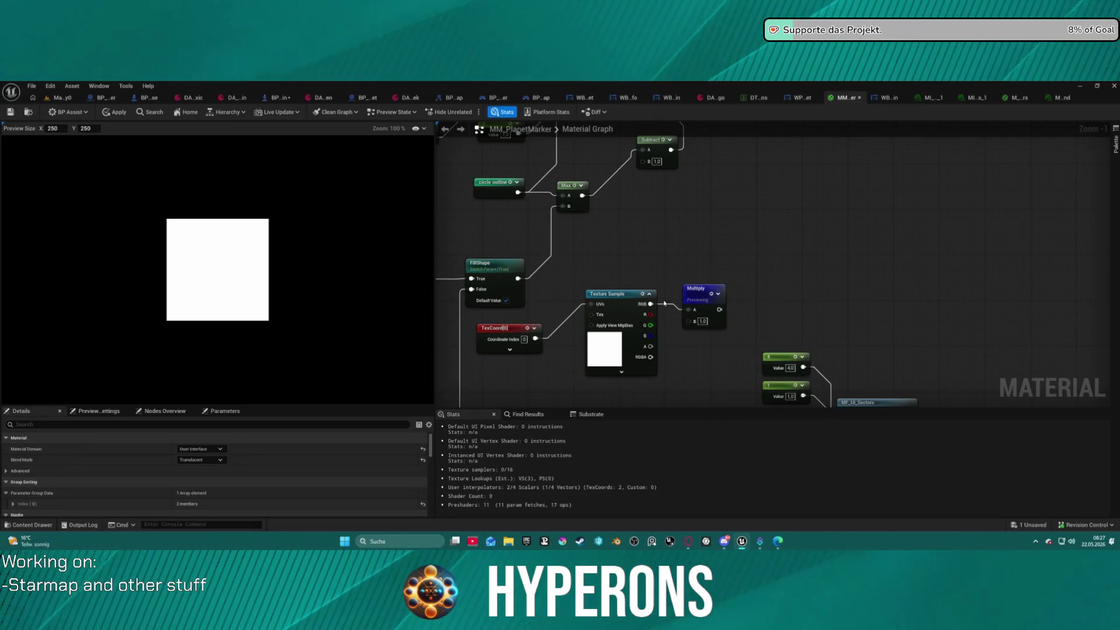
pyautogui.moveTo(651, 304)
pyautogui.mouseDown()
pyautogui.moveTo(674, 263)
pyautogui.moveTo(694, 258)
pyautogui.mouseUp()
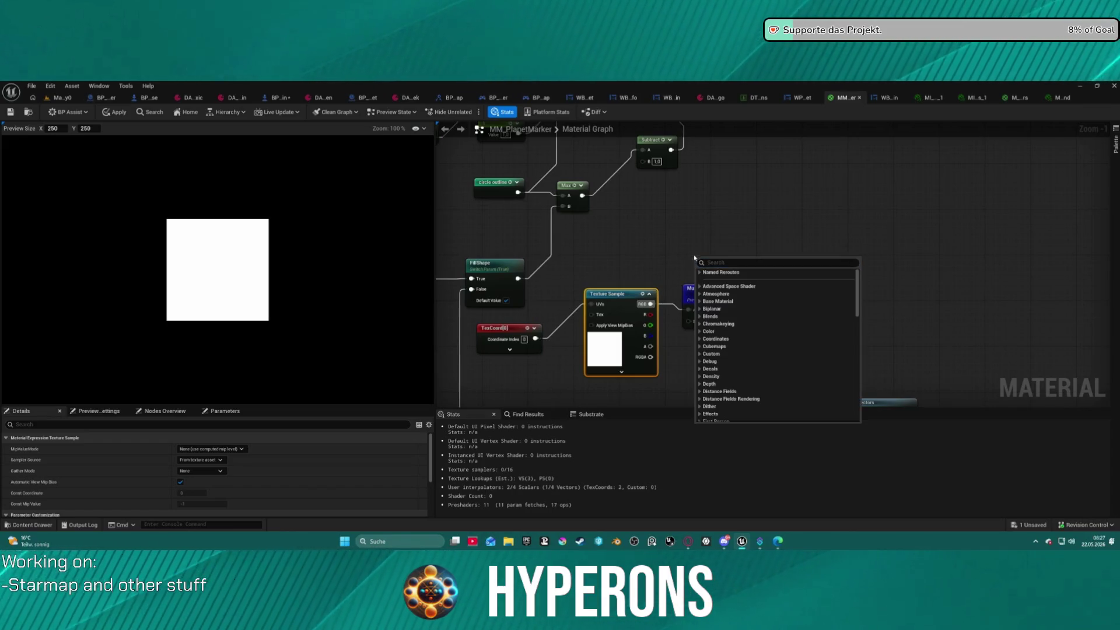
# Step: Add a 1-x node and feed it the Texture Sample's alpha channel, after trying RGB, R and G
pyautogui.press('Escape')
pyautogui.click(686, 247)
pyautogui.moveTo(651, 304)
pyautogui.mouseDown()
pyautogui.moveTo(701, 280)
pyautogui.moveTo(691, 257)
pyautogui.moveTo(696, 223)
pyautogui.moveTo(707, 222)
pyautogui.mouseUp()
pyautogui.click(708, 253)
pyautogui.click(706, 249)
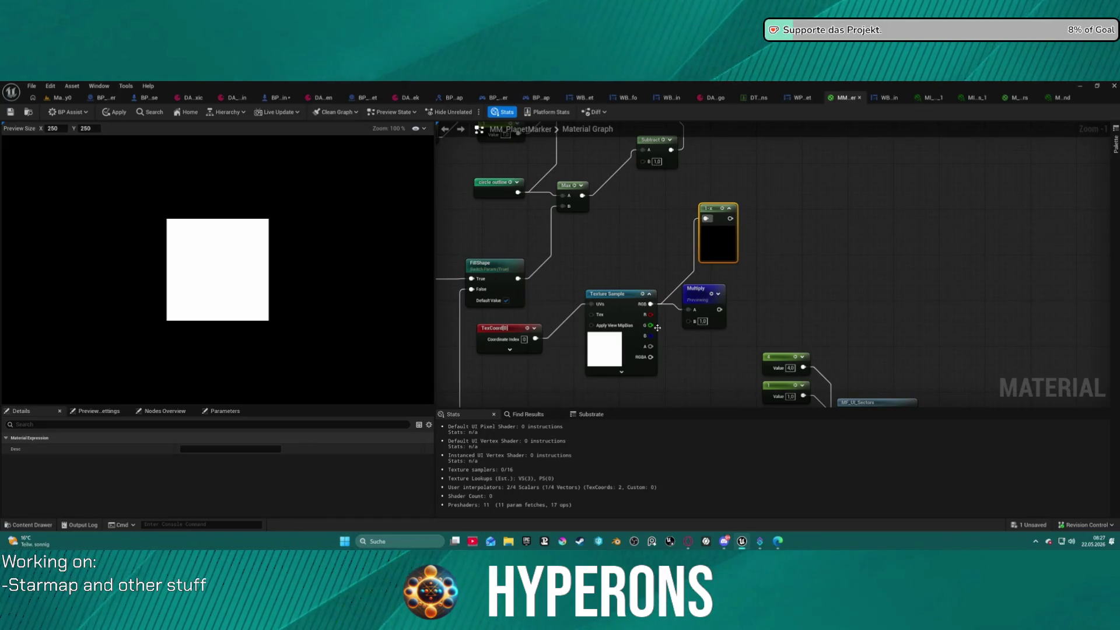
pyautogui.moveTo(646, 314)
pyautogui.mouseDown()
pyautogui.moveTo(708, 243)
pyautogui.moveTo(706, 219)
pyautogui.mouseUp()
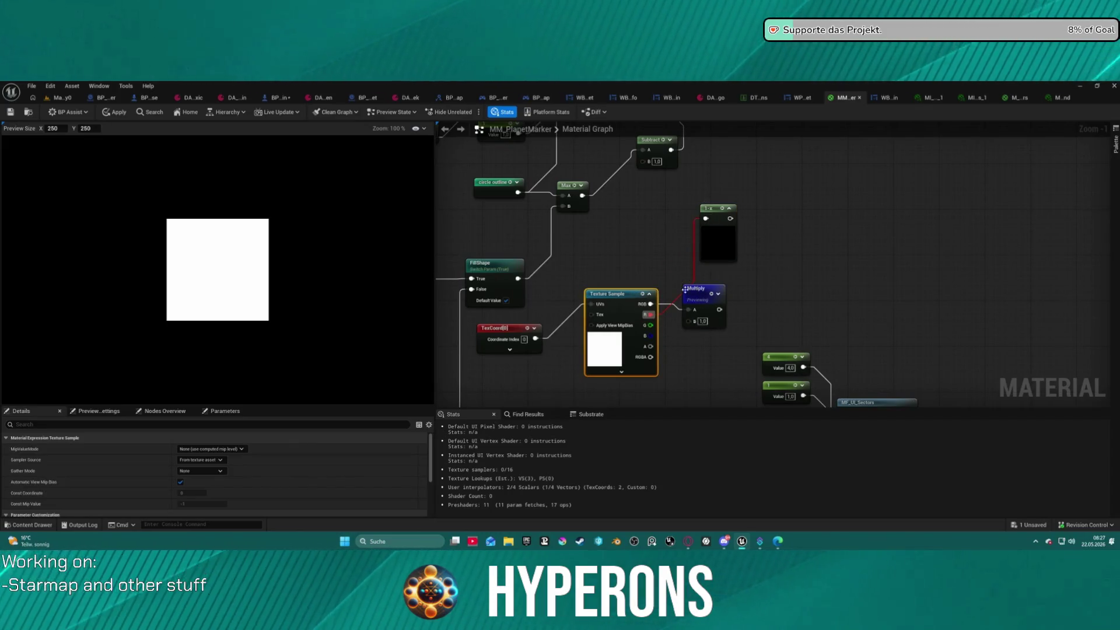
pyautogui.moveTo(654, 325); pyautogui.dragTo(706, 219)
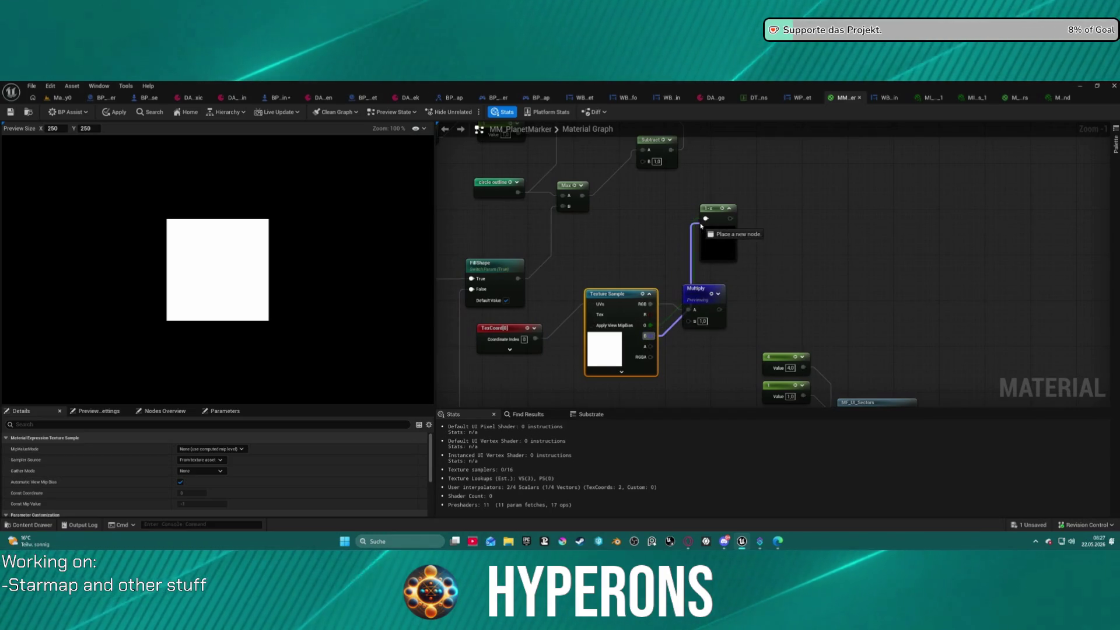
pyautogui.moveTo(651, 346); pyautogui.dragTo(706, 219)
# Step: Disconnect the texture RGB from Multiply A, rearrange Multiply and Texture Sample, and route 1-x into Subtract B
pyautogui.keyDown('alt'); pyautogui.click(664, 306); pyautogui.keyUp('alt')
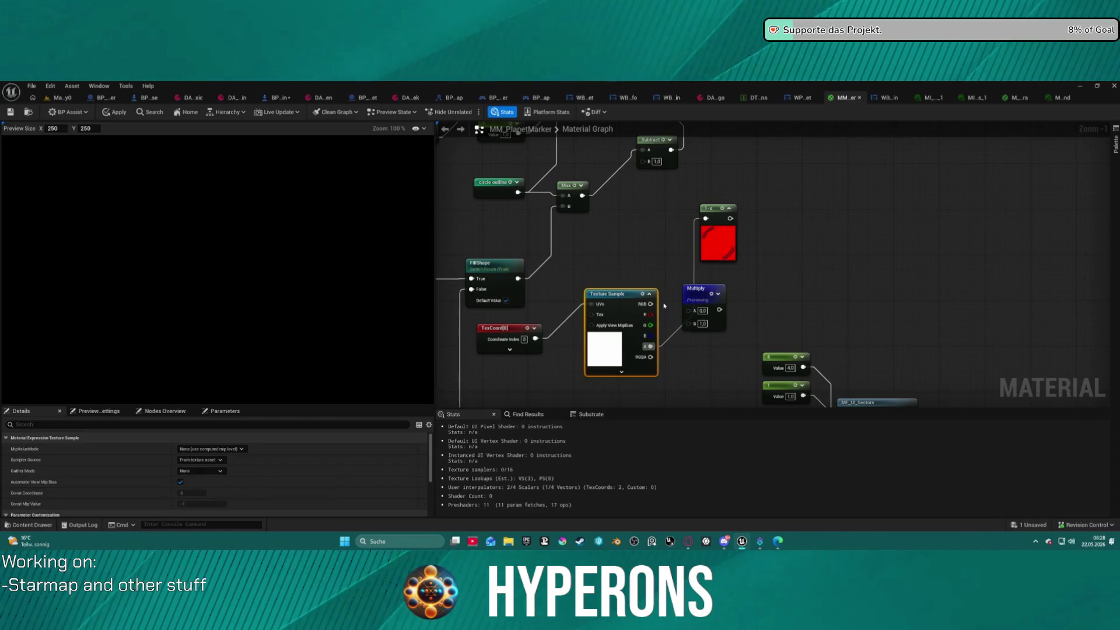
pyautogui.moveTo(711, 295)
pyautogui.mouseDown()
pyautogui.moveTo(688, 332)
pyautogui.moveTo(716, 322)
pyautogui.moveTo(767, 257)
pyautogui.mouseUp()
pyautogui.moveTo(607, 294)
pyautogui.mouseDown()
pyautogui.moveTo(583, 328)
pyautogui.moveTo(609, 350)
pyautogui.moveTo(607, 374)
pyautogui.mouseUp()
pyautogui.moveTo(723, 280)
pyautogui.mouseDown()
pyautogui.moveTo(725, 248)
pyautogui.moveTo(622, 239)
pyautogui.moveTo(636, 223)
pyautogui.mouseUp()
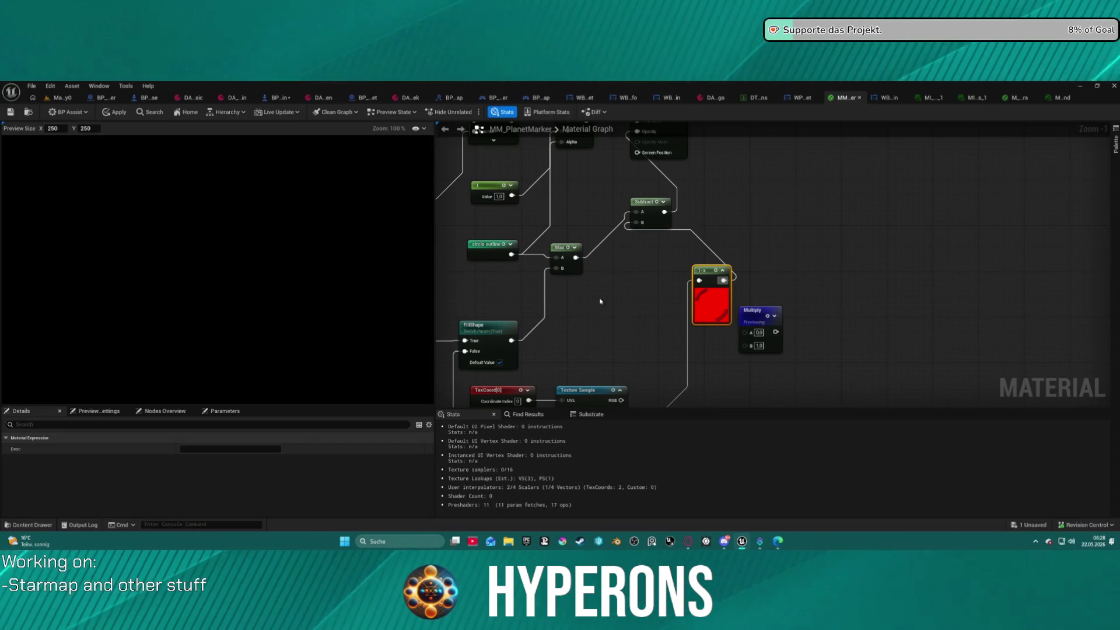
# Step: Reroute the 1-x output from Subtract B to the marker's Opacity and move Subtract aside
pyautogui.moveTo(600, 301); pyautogui.dragTo(587, 216)
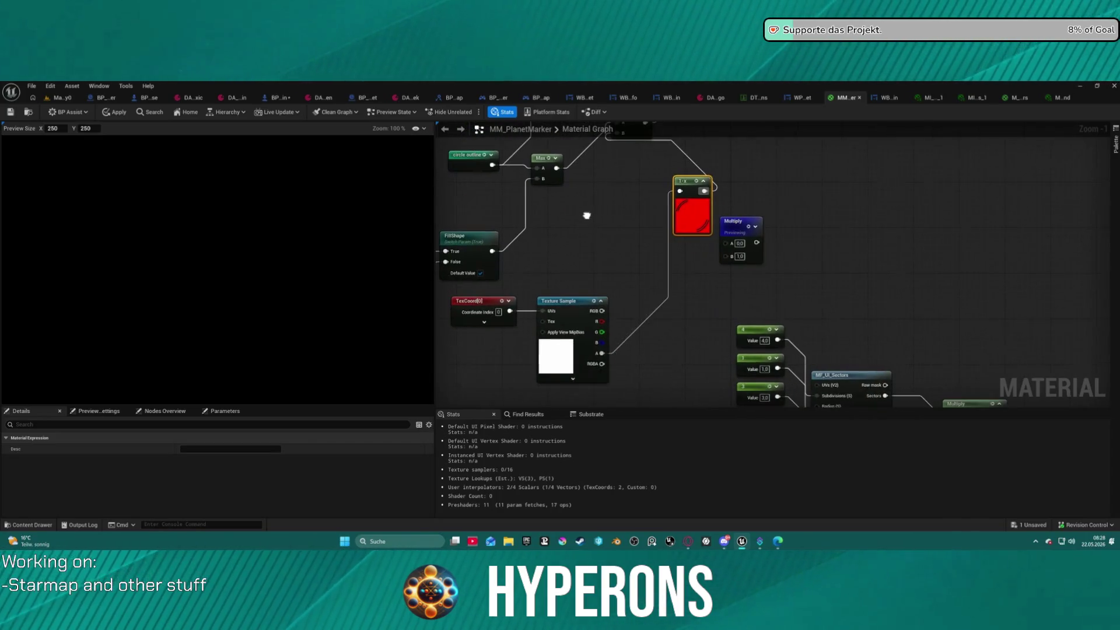
pyautogui.click(633, 255)
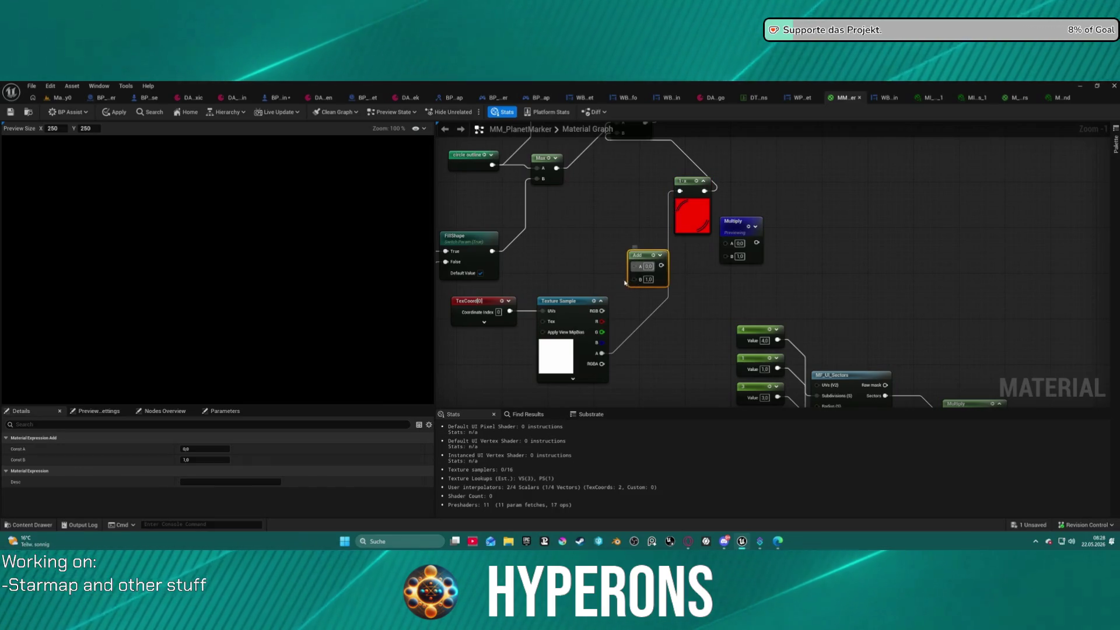
pyautogui.press('Delete')
pyautogui.moveTo(612, 275)
pyautogui.mouseDown()
pyautogui.moveTo(700, 250)
pyautogui.moveTo(684, 353)
pyautogui.mouseUp()
pyautogui.moveTo(762, 321); pyautogui.dragTo(670, 326)
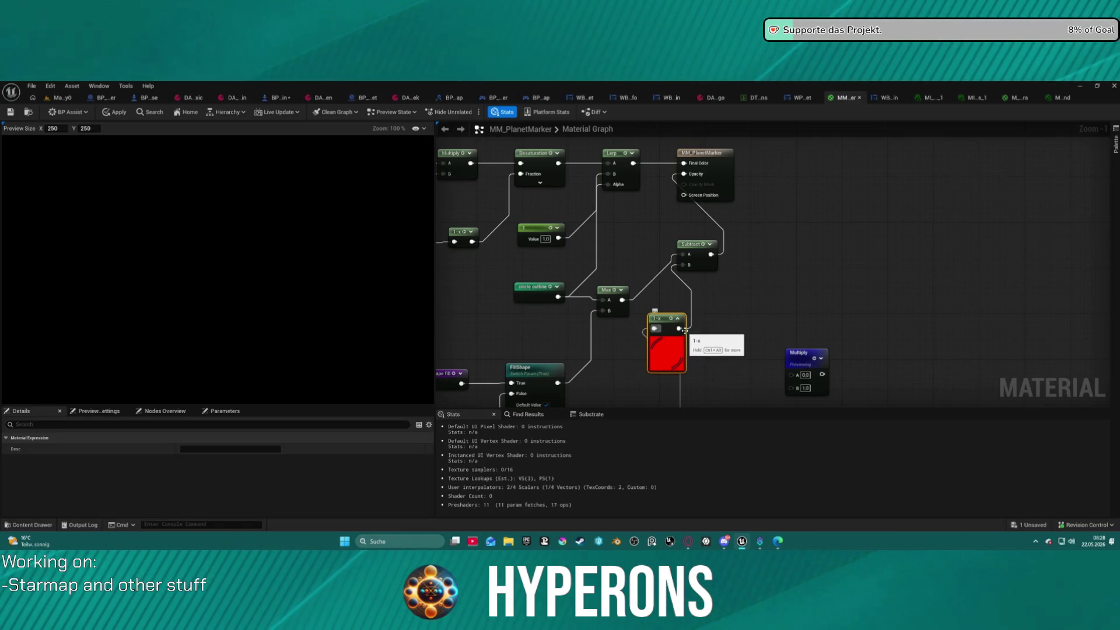
pyautogui.keyDown('alt'); pyautogui.click(678, 327); pyautogui.keyUp('alt')
pyautogui.moveTo(678, 328)
pyautogui.mouseDown()
pyautogui.moveTo(695, 204)
pyautogui.moveTo(684, 173)
pyautogui.mouseUp()
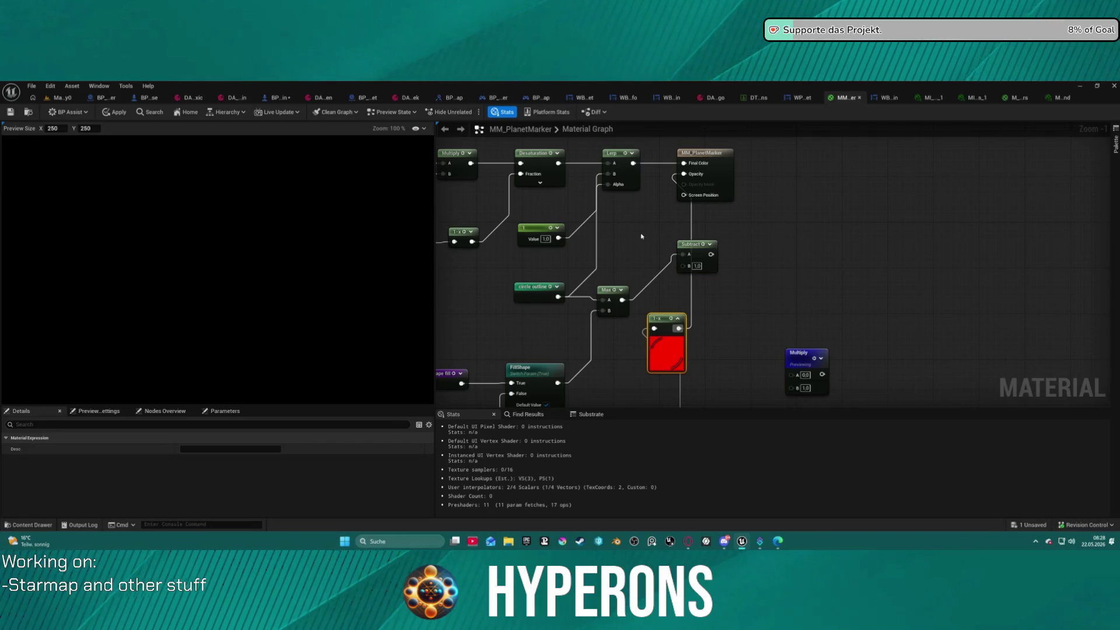
pyautogui.moveTo(686, 246); pyautogui.dragTo(632, 244)
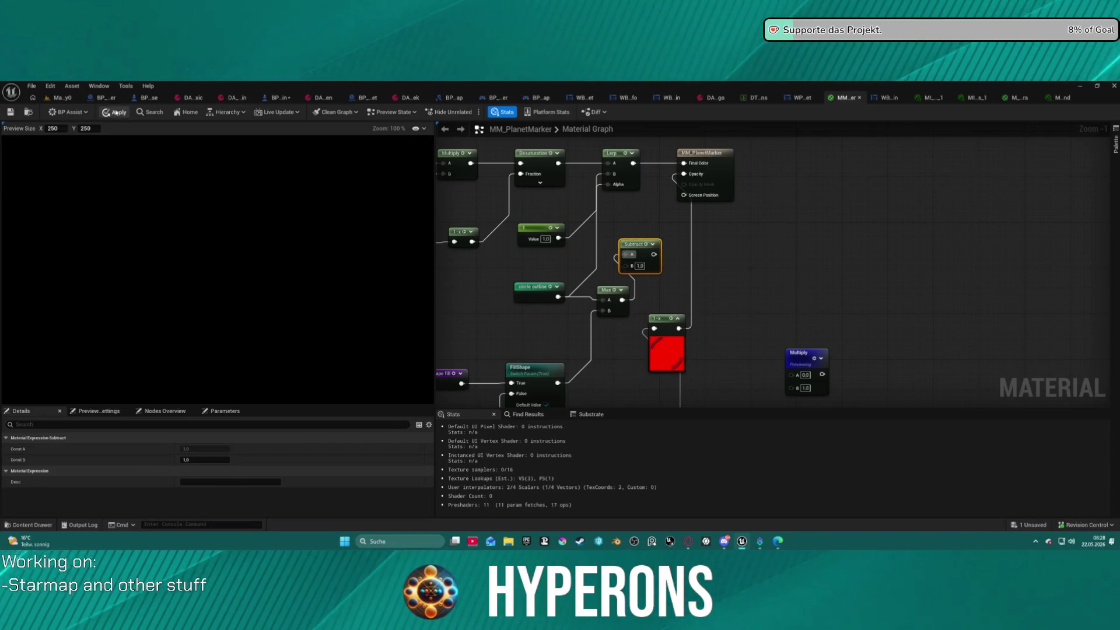
# Step: Delete the TexCoord node and tidy the Texture Sample and 1-x node positions
pyautogui.moveTo(693, 264); pyautogui.dragTo(627, 86)
pyautogui.moveTo(542, 132); pyautogui.dragTo(558, 171)
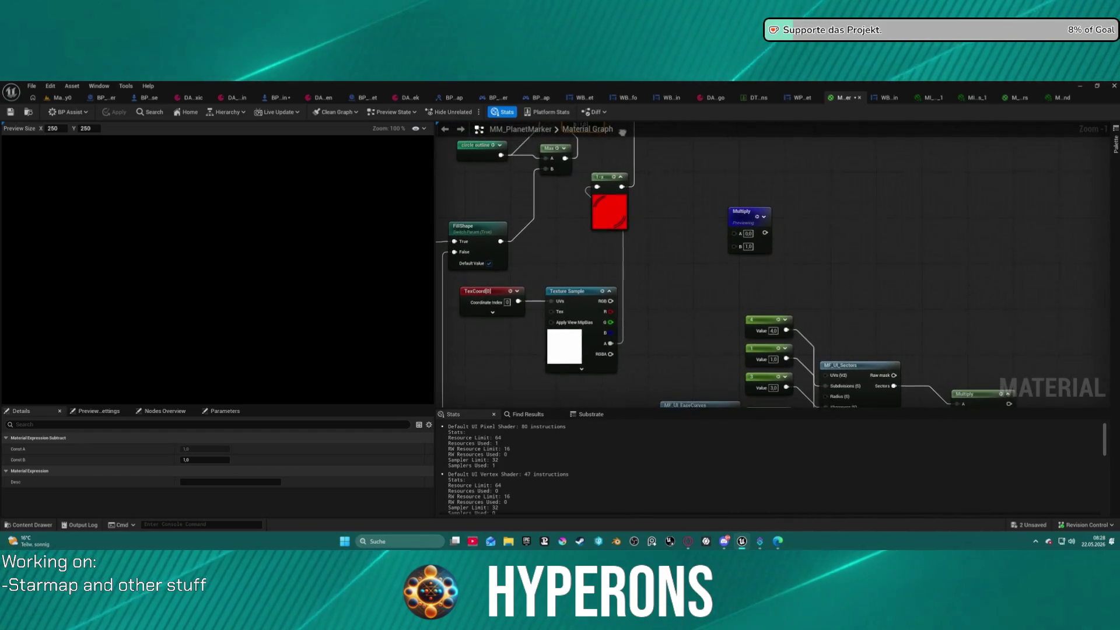
pyautogui.moveTo(451, 292); pyautogui.dragTo(494, 305)
pyautogui.press('Delete')
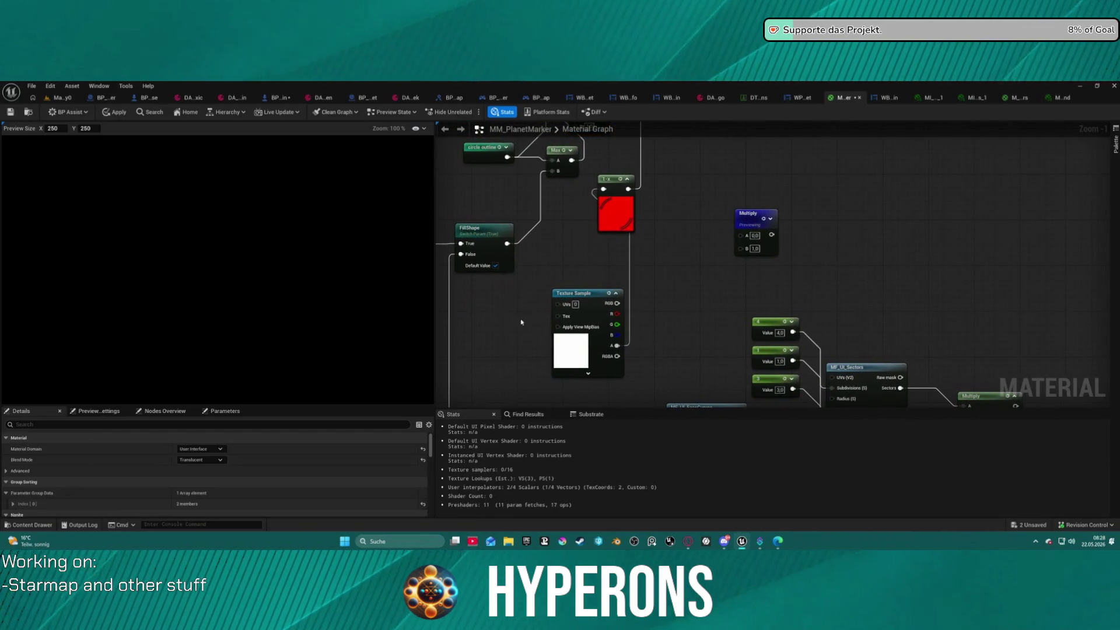
pyautogui.moveTo(551, 238); pyautogui.dragTo(580, 298)
pyautogui.moveTo(603, 346)
pyautogui.mouseDown()
pyautogui.moveTo(573, 331)
pyautogui.moveTo(591, 324)
pyautogui.mouseUp()
pyautogui.moveTo(620, 246); pyautogui.dragTo(666, 266)
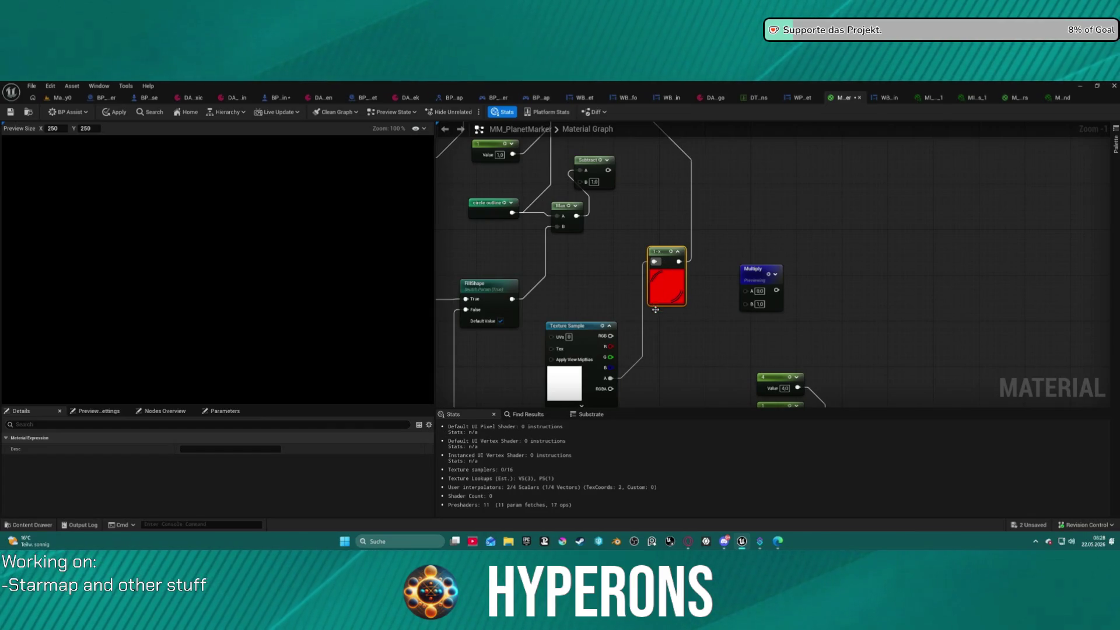
# Step: Delete the 1-x and Subtract nodes, connect Max directly to Opacity, and apply the material
pyautogui.moveTo(614, 379)
pyautogui.mouseDown()
pyautogui.moveTo(655, 370)
pyautogui.moveTo(643, 370)
pyautogui.moveTo(646, 155)
pyautogui.moveTo(638, 199)
pyautogui.mouseUp()
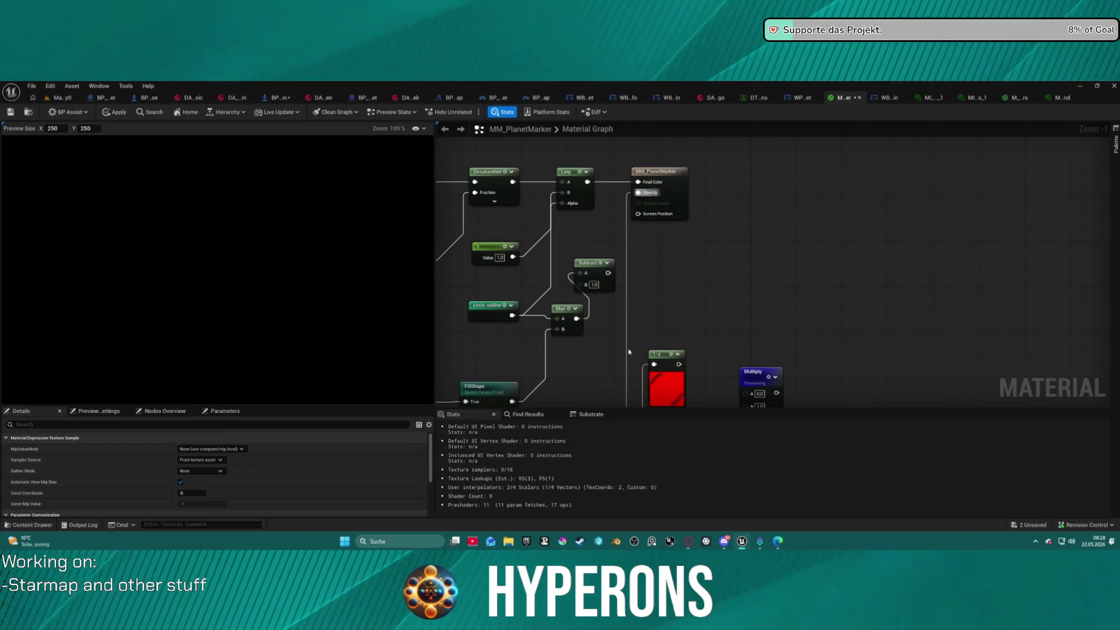
pyautogui.press('Delete')
pyautogui.moveTo(673, 345)
pyautogui.mouseDown()
pyautogui.moveTo(698, 220)
pyautogui.moveTo(680, 295)
pyautogui.mouseUp()
pyautogui.click(617, 274)
pyautogui.press('Delete')
pyautogui.moveTo(589, 320)
pyautogui.mouseDown()
pyautogui.moveTo(646, 186)
pyautogui.moveTo(650, 196)
pyautogui.mouseUp()
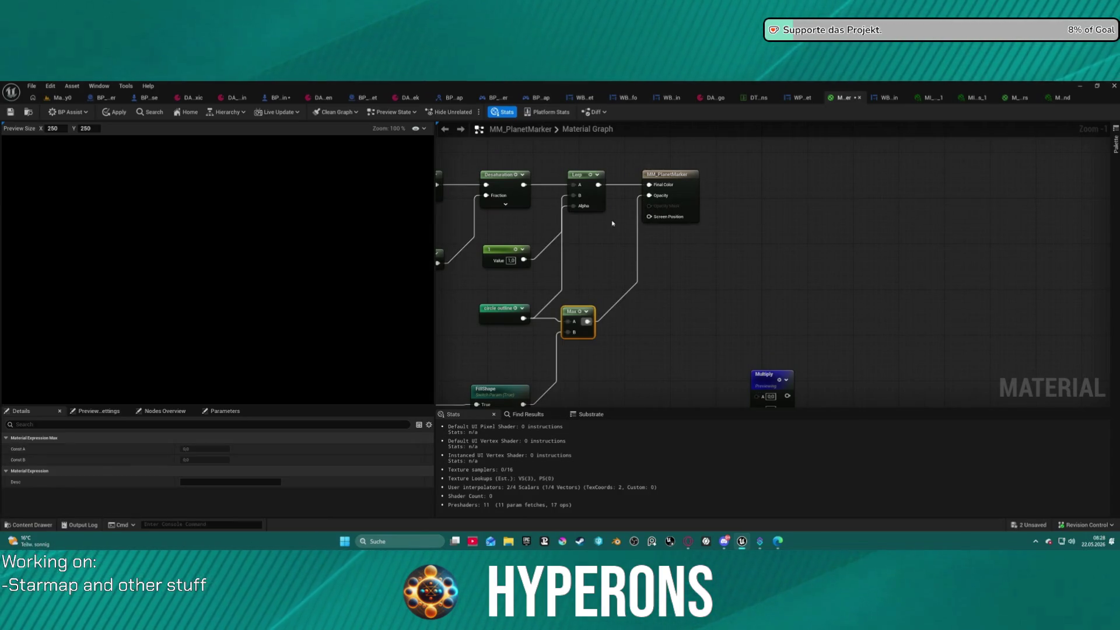
pyautogui.click(114, 111)
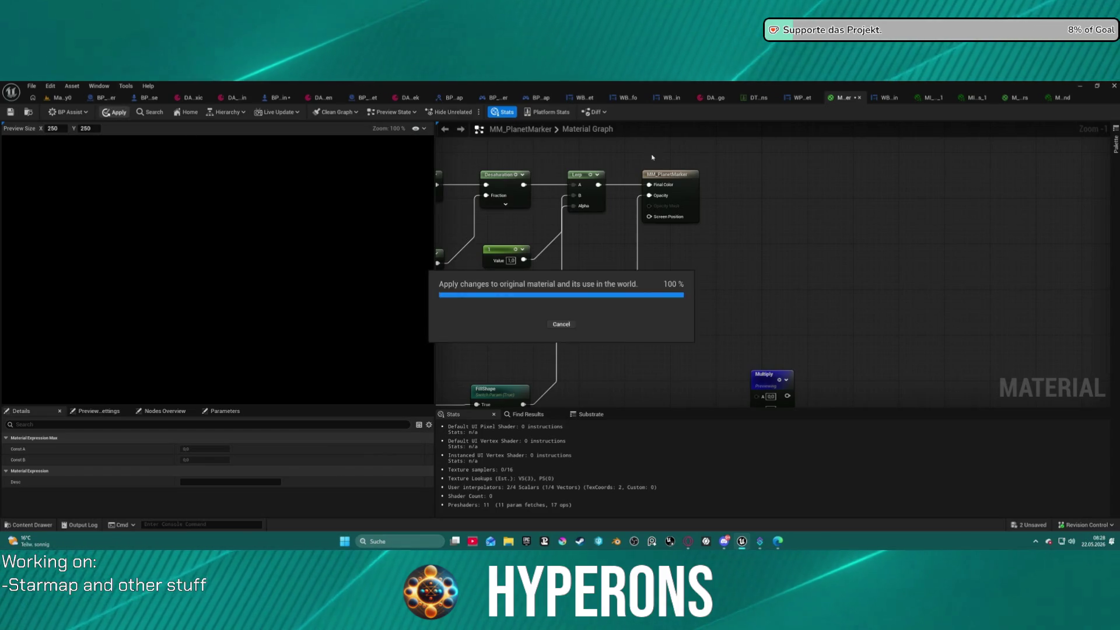
pyautogui.moveTo(673, 252)
pyautogui.mouseDown()
pyautogui.moveTo(753, 101)
pyautogui.moveTo(740, 140)
pyautogui.moveTo(755, 175)
pyautogui.moveTo(791, 183)
pyautogui.mouseUp()
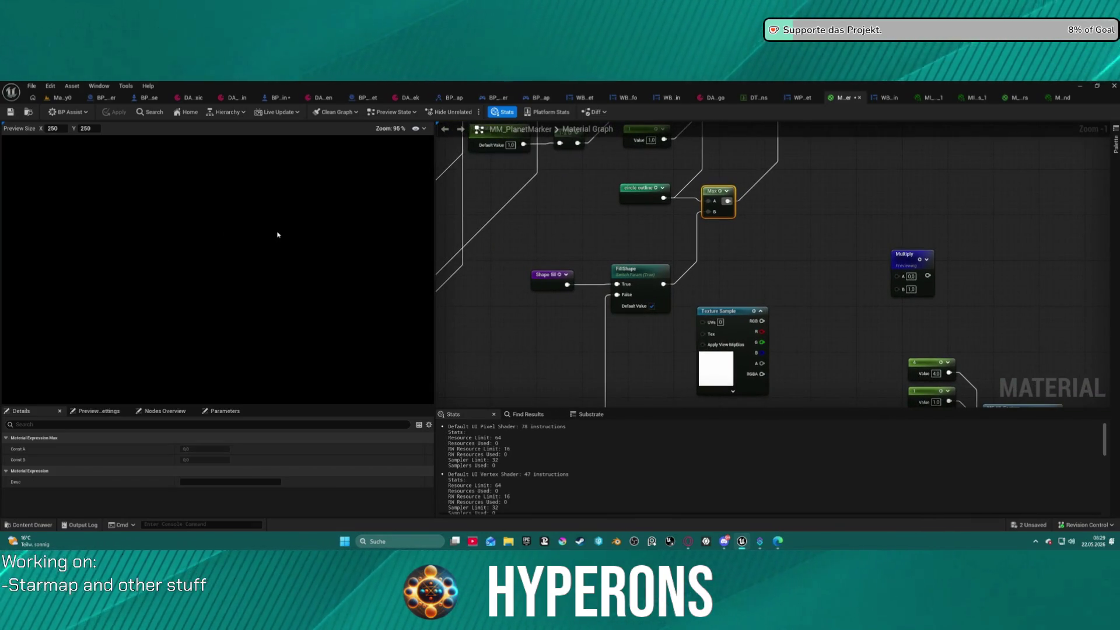
pyautogui.click(1077, 98)
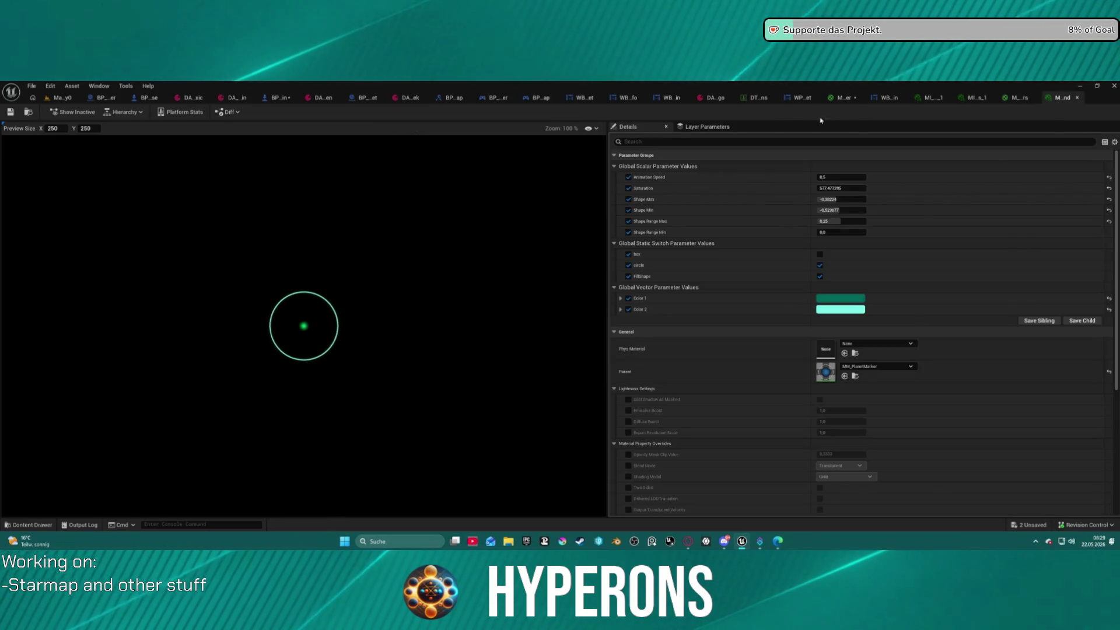
# Step: Connect the Texture Sample's G channel to MM_PlanetMarker's Opacity and apply the change
pyautogui.click(844, 97)
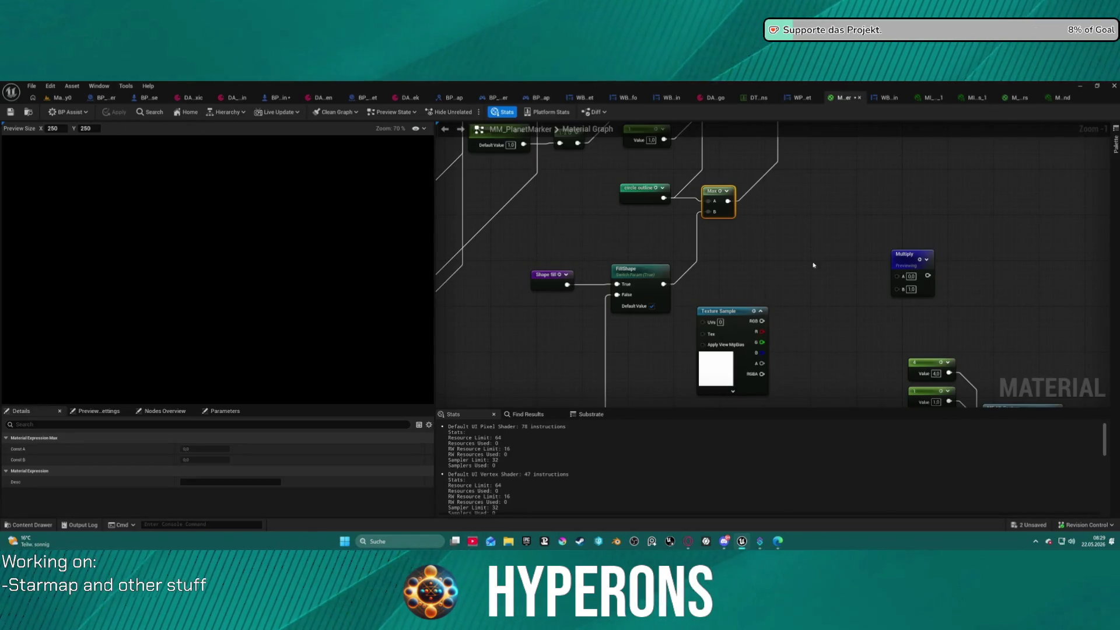
pyautogui.moveTo(748, 310); pyautogui.dragTo(806, 202)
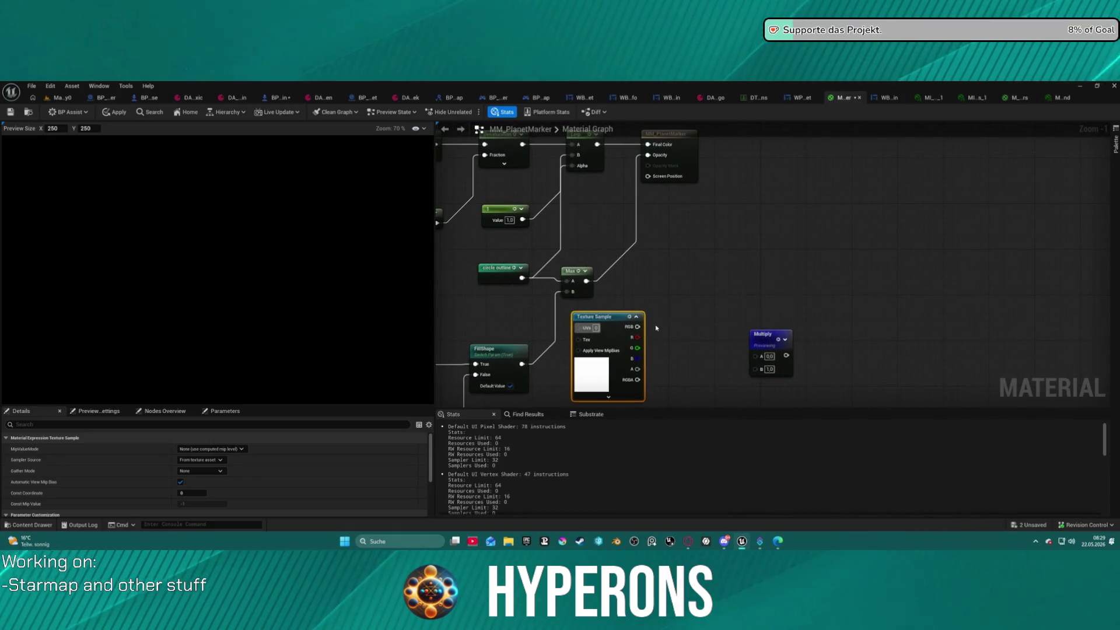
pyautogui.moveTo(640, 349)
pyautogui.mouseDown()
pyautogui.moveTo(657, 188)
pyautogui.moveTo(657, 220)
pyautogui.moveTo(684, 202)
pyautogui.mouseUp()
pyautogui.click(114, 111)
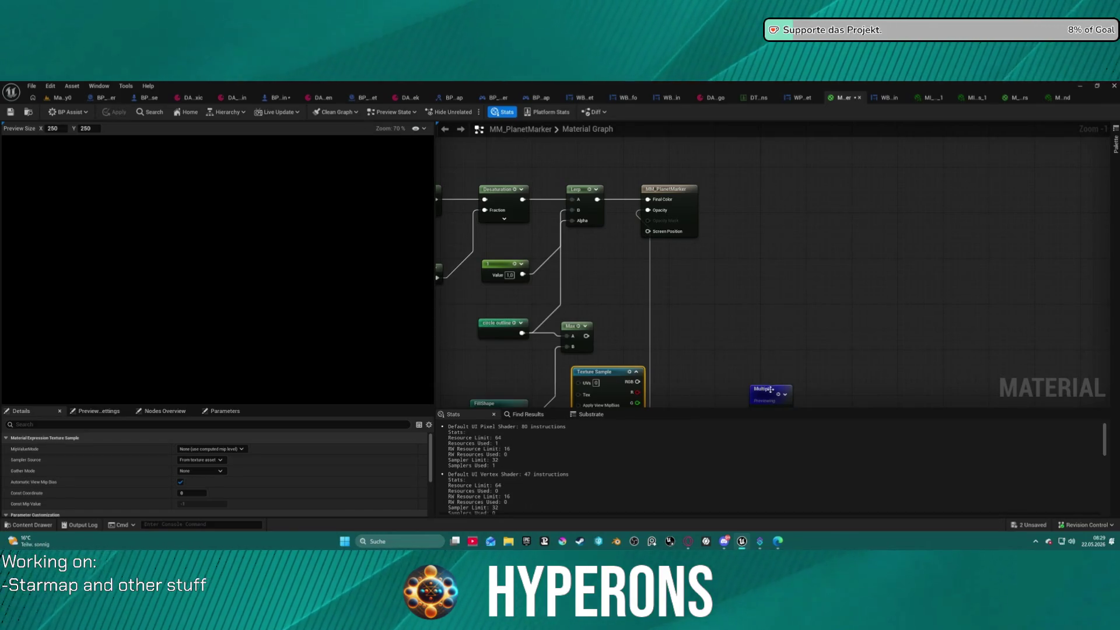
# Step: Delete the unused Multiply node, then review the marker instance, MI_UI_Wedges_1, M_UI_Sectors and data table tabs
pyautogui.moveTo(758, 387)
pyautogui.mouseDown()
pyautogui.moveTo(732, 205)
pyautogui.moveTo(718, 231)
pyautogui.mouseUp()
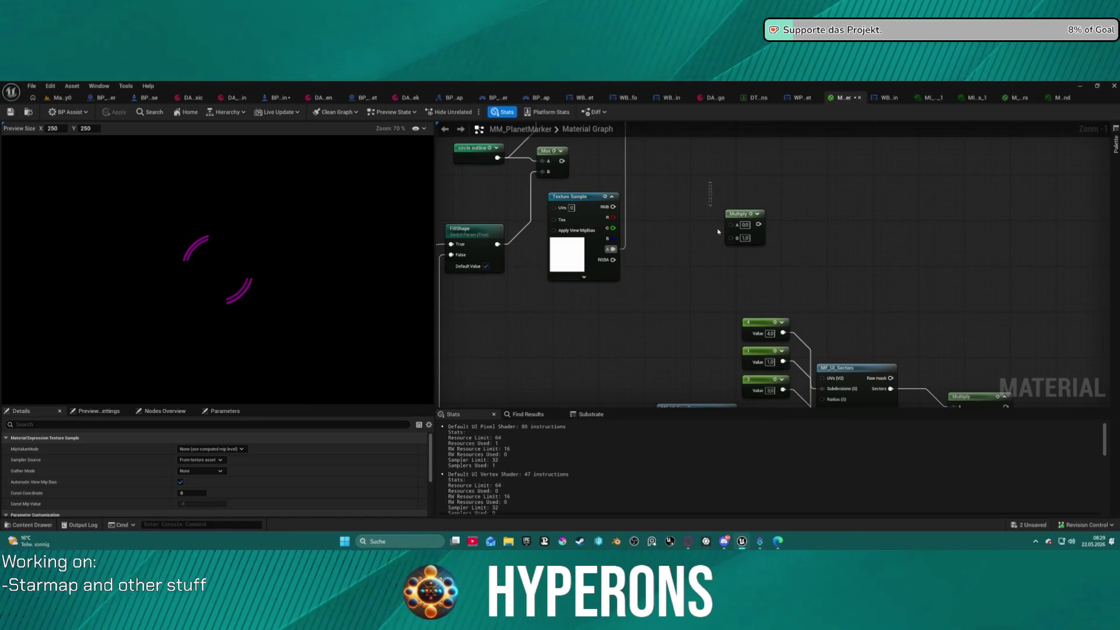
pyautogui.click(732, 225)
pyautogui.press('Delete')
pyautogui.moveTo(714, 168); pyautogui.dragTo(729, 262)
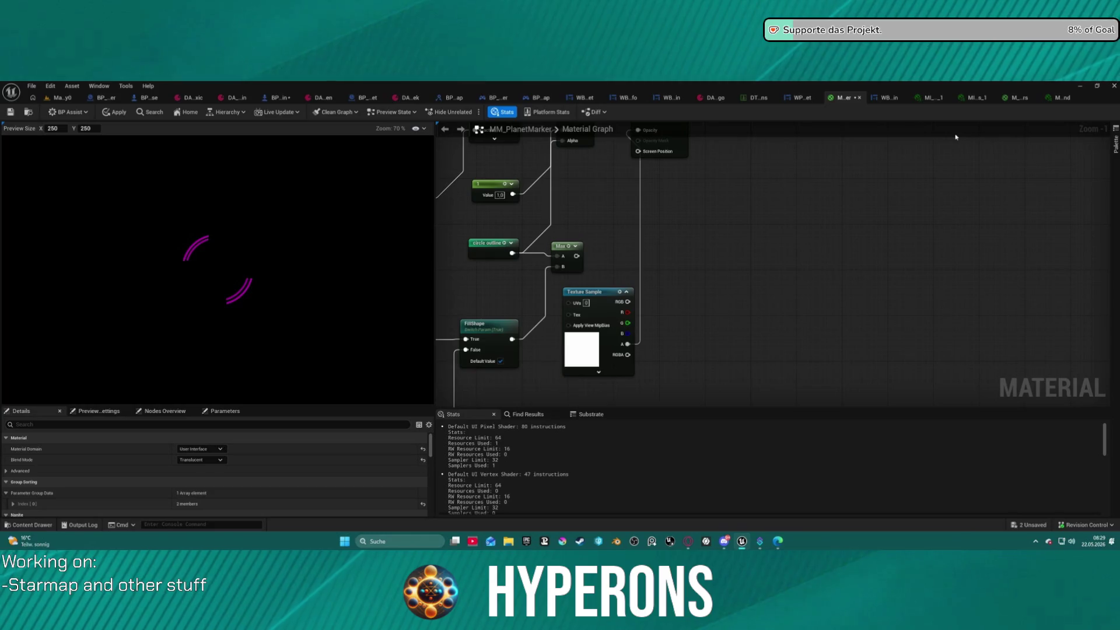
pyautogui.click(1052, 99)
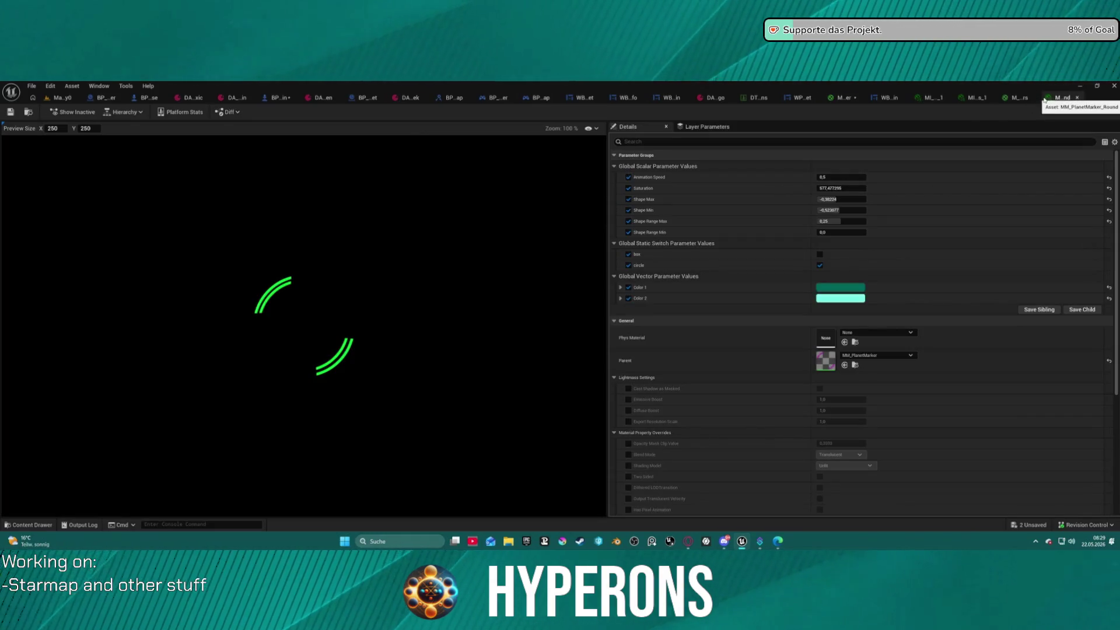
pyautogui.click(931, 99)
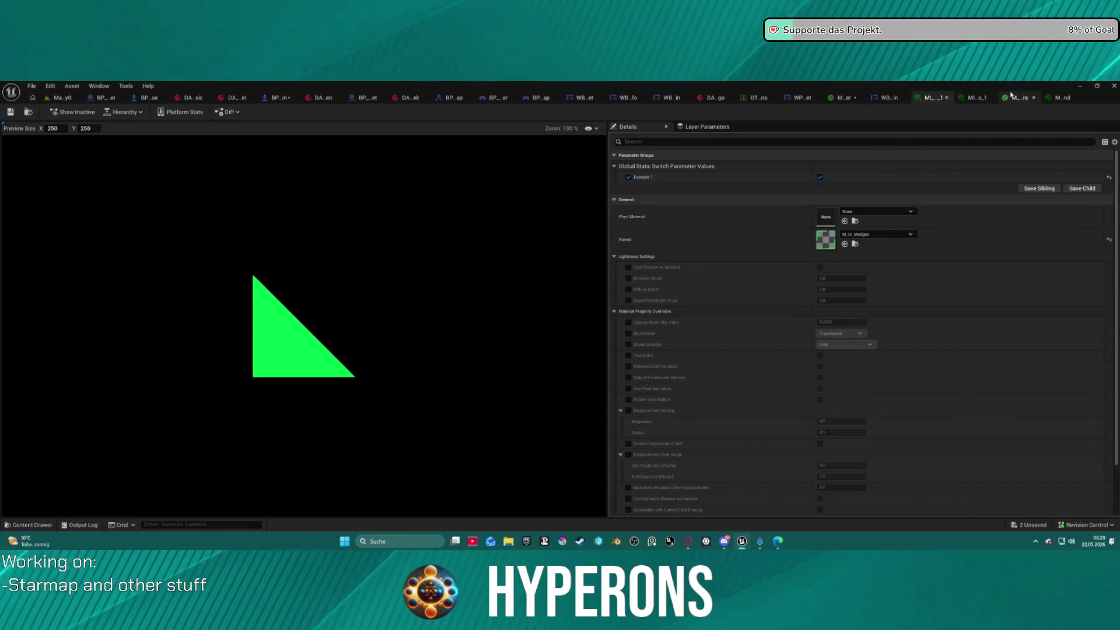
pyautogui.moveTo(1011, 95); pyautogui.dragTo(1050, 101)
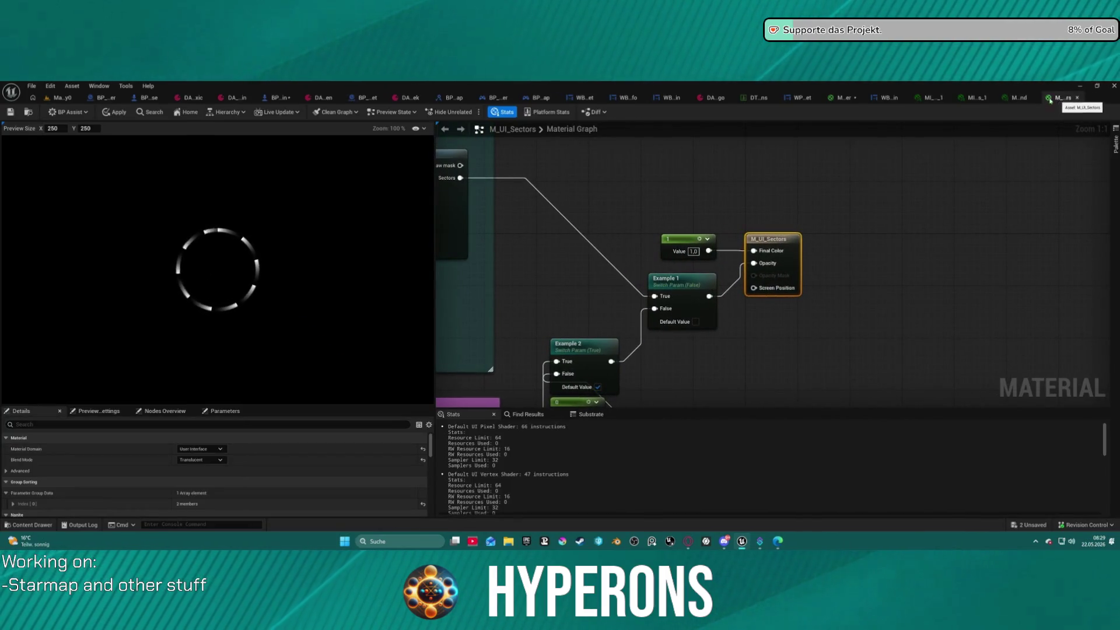
pyautogui.click(760, 99)
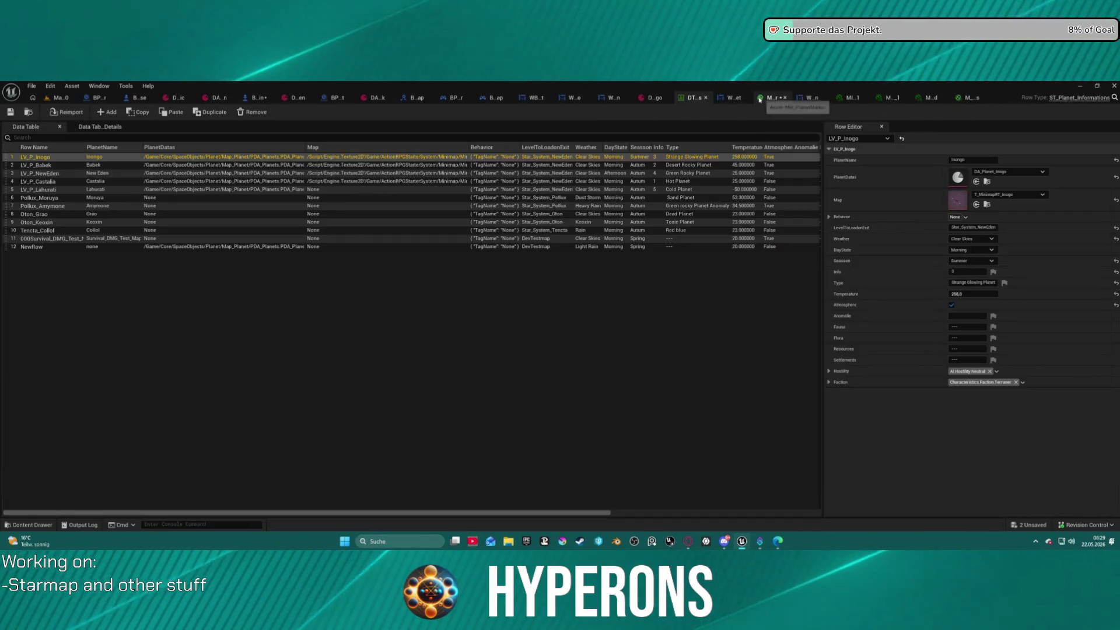
pyautogui.click(766, 99)
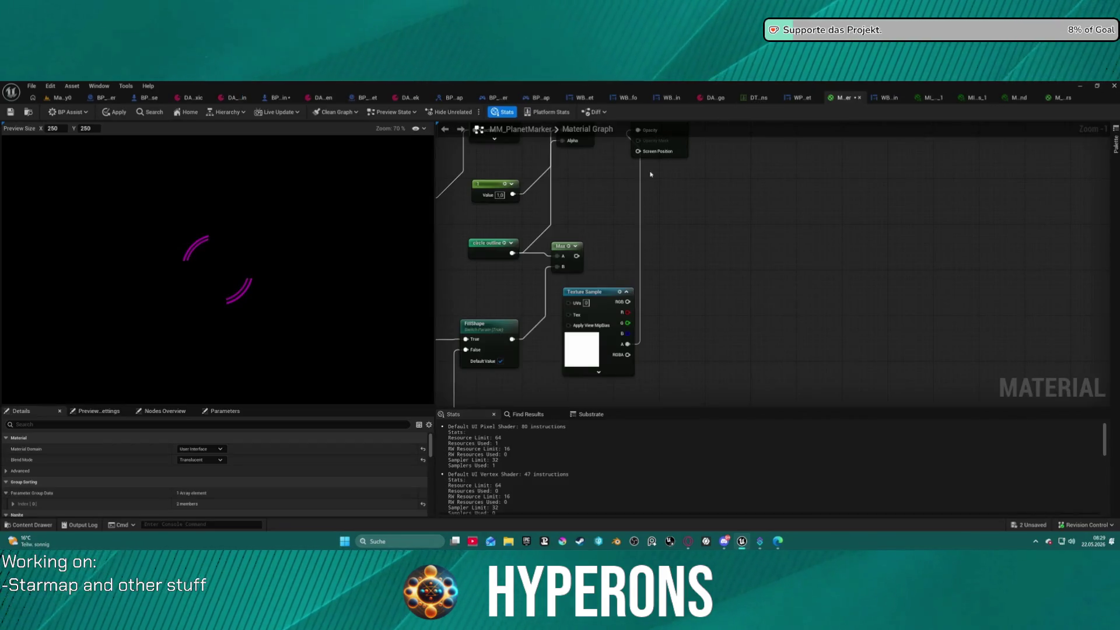
# Step: Add a Subtract node via 'subt' with Max into A and the Texture Sample alpha into B
pyautogui.rightClick(611, 214)
pyautogui.click(592, 197)
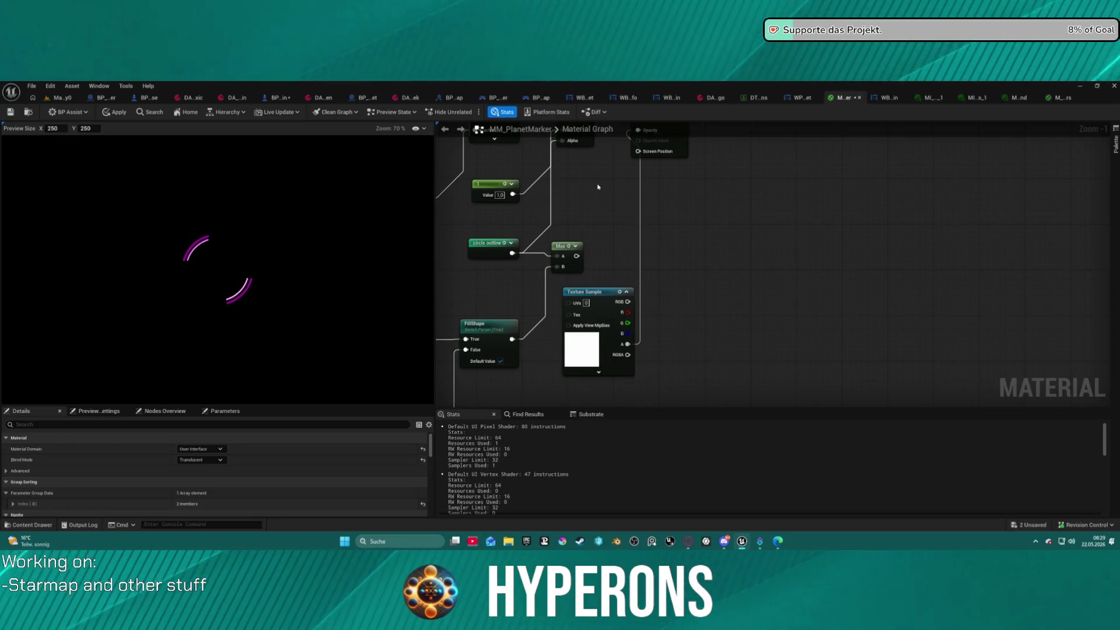
pyautogui.click(598, 187)
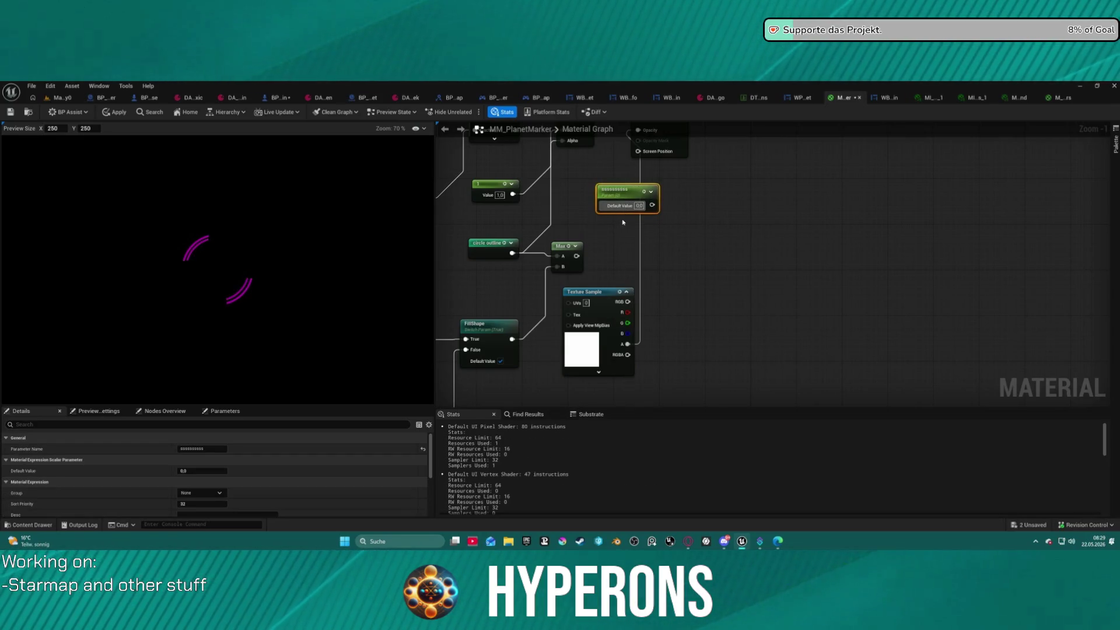
pyautogui.press('Delete')
pyautogui.rightClick(608, 225)
pyautogui.write('subt')
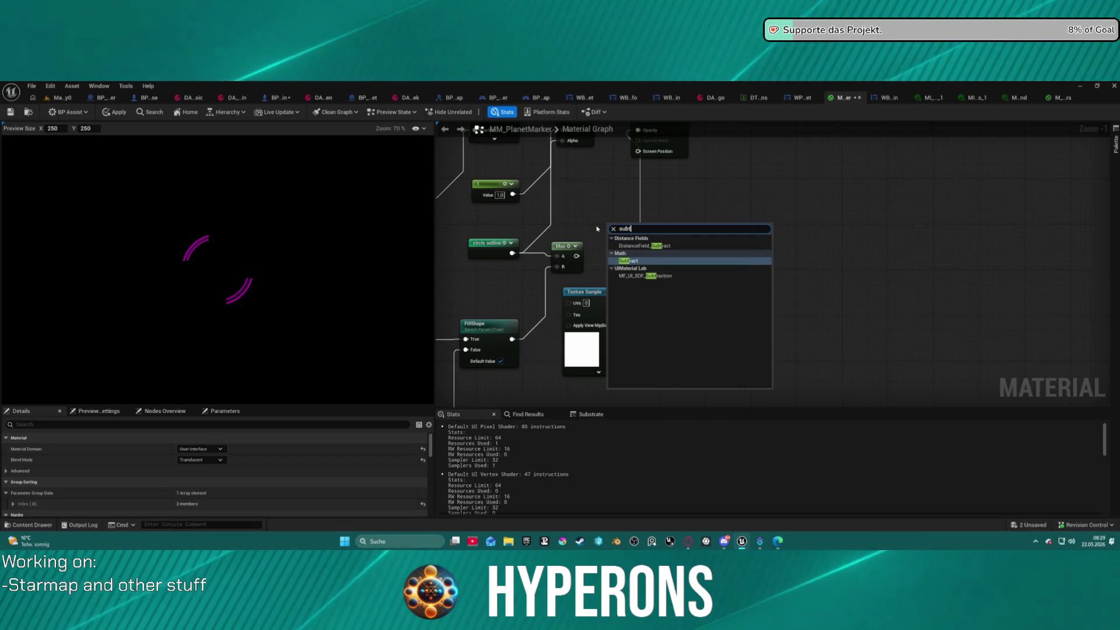
pyautogui.click(637, 260)
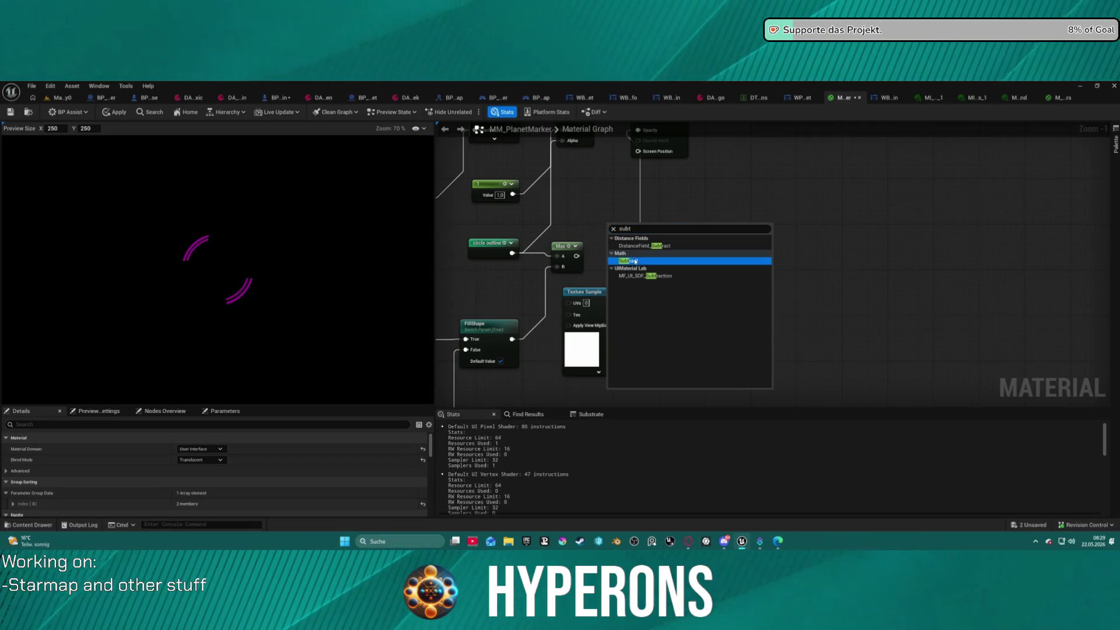
pyautogui.click(562, 246)
pyautogui.moveTo(576, 256)
pyautogui.mouseDown()
pyautogui.moveTo(608, 234)
pyautogui.moveTo(641, 137)
pyautogui.moveTo(639, 167)
pyautogui.mouseUp()
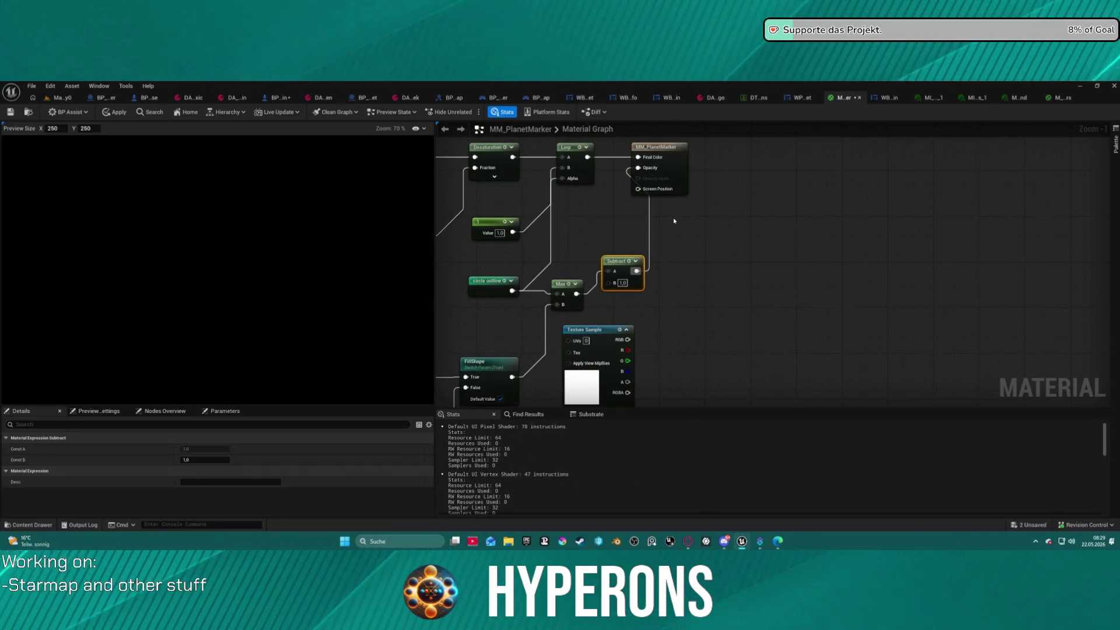
pyautogui.moveTo(624, 349); pyautogui.dragTo(648, 311)
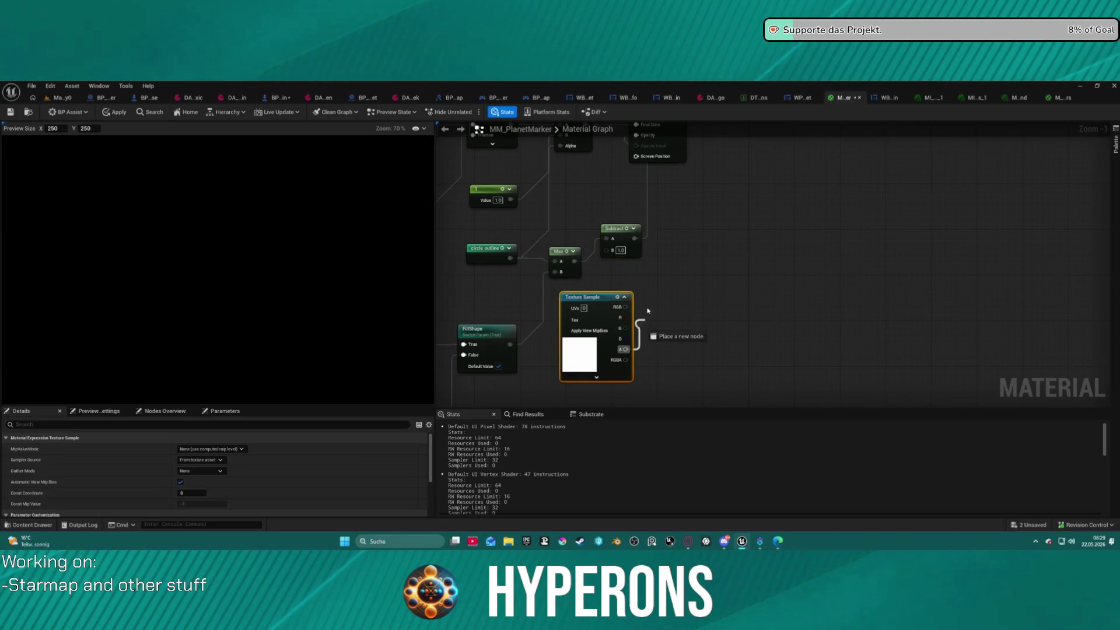
pyautogui.moveTo(620, 255); pyautogui.dragTo(619, 256)
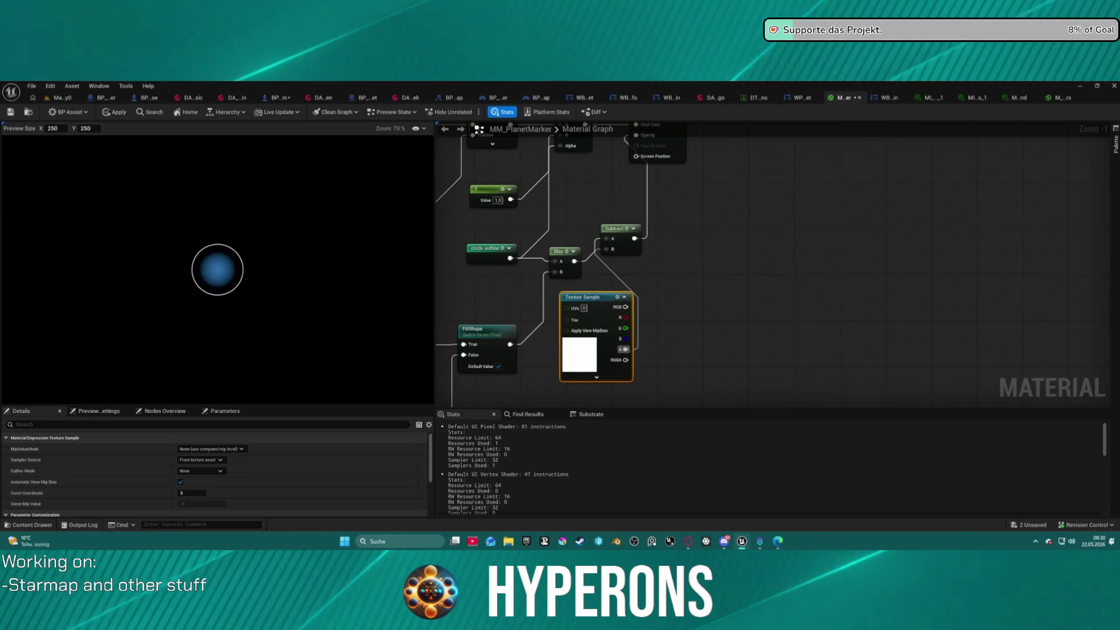
# Step: Close the M_UI_Sectors material editor, discarding its unsaved changes
pyautogui.click(1062, 97)
pyautogui.click(1018, 97)
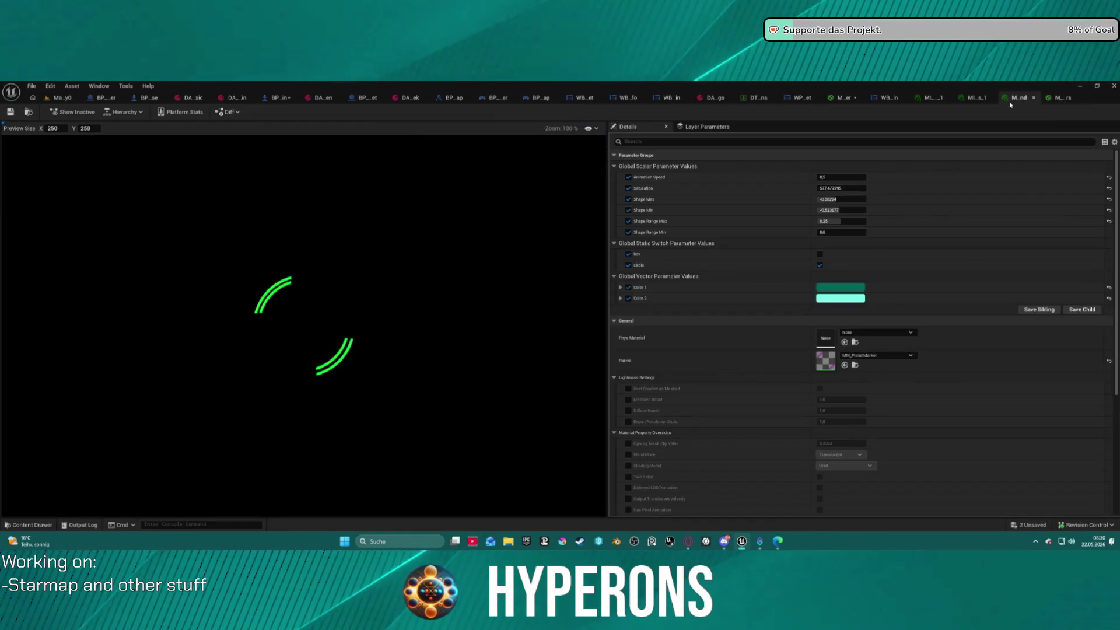
pyautogui.click(1077, 98)
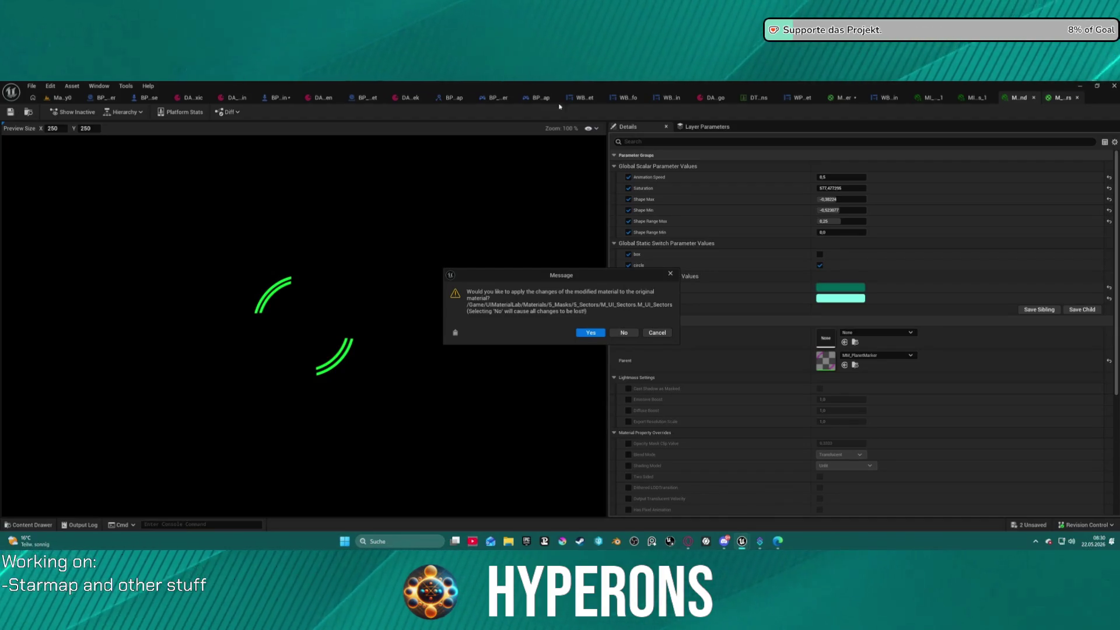
pyautogui.click(623, 335)
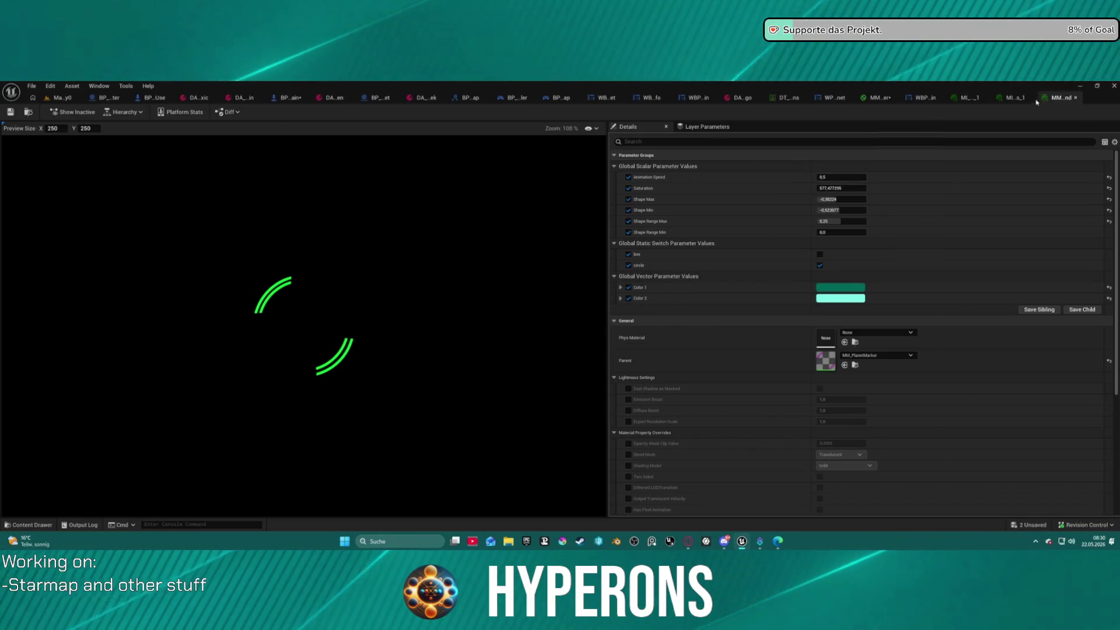
# Step: Close the logo data asset, data table, MI_UI_Wedges_1 and MI_UI_Sectors_1 editor tabs
pyautogui.click(1063, 98)
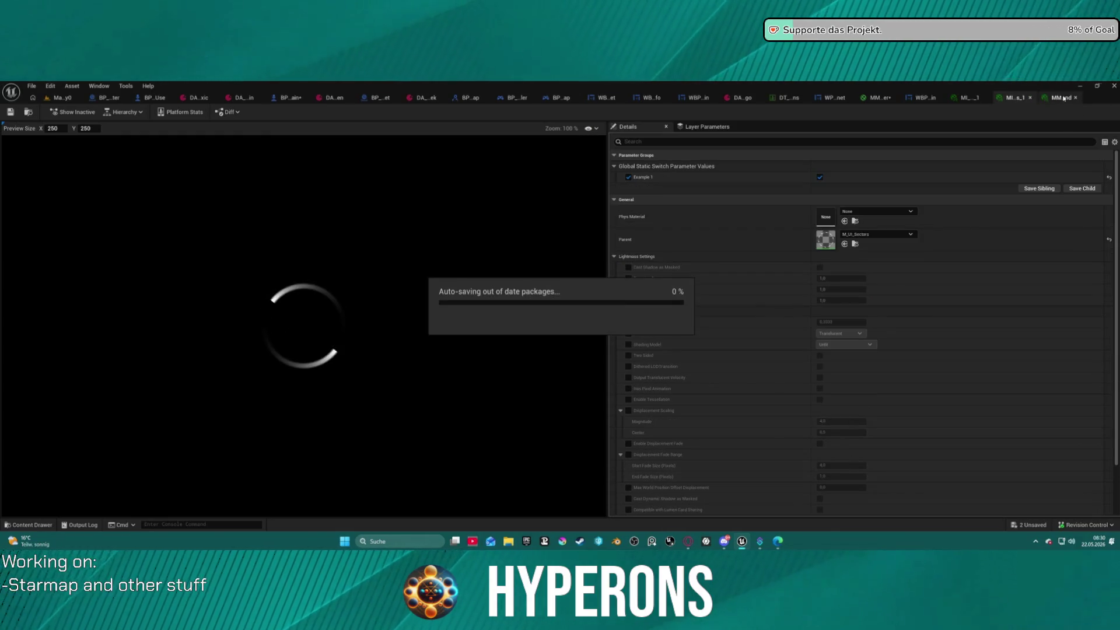
pyautogui.click(778, 100)
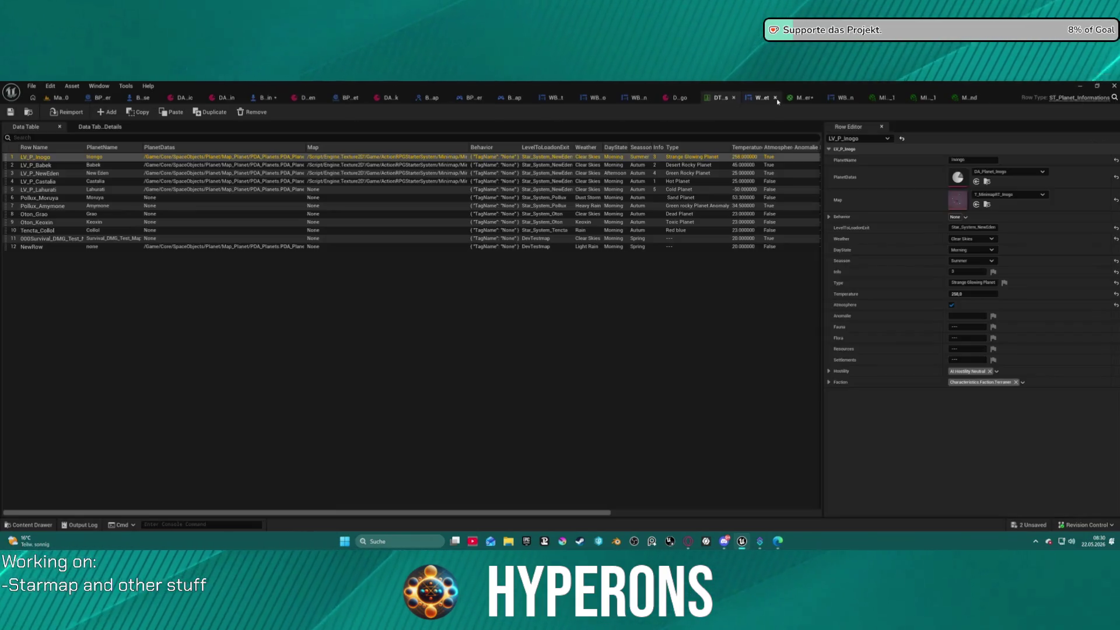
pyautogui.click(964, 99)
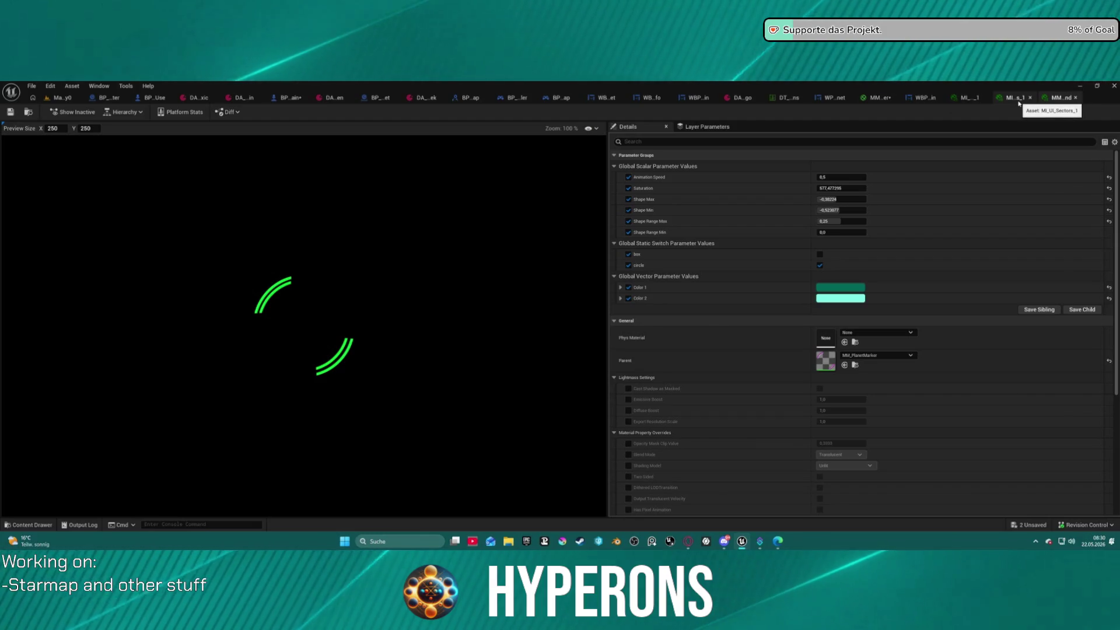
pyautogui.click(1019, 103)
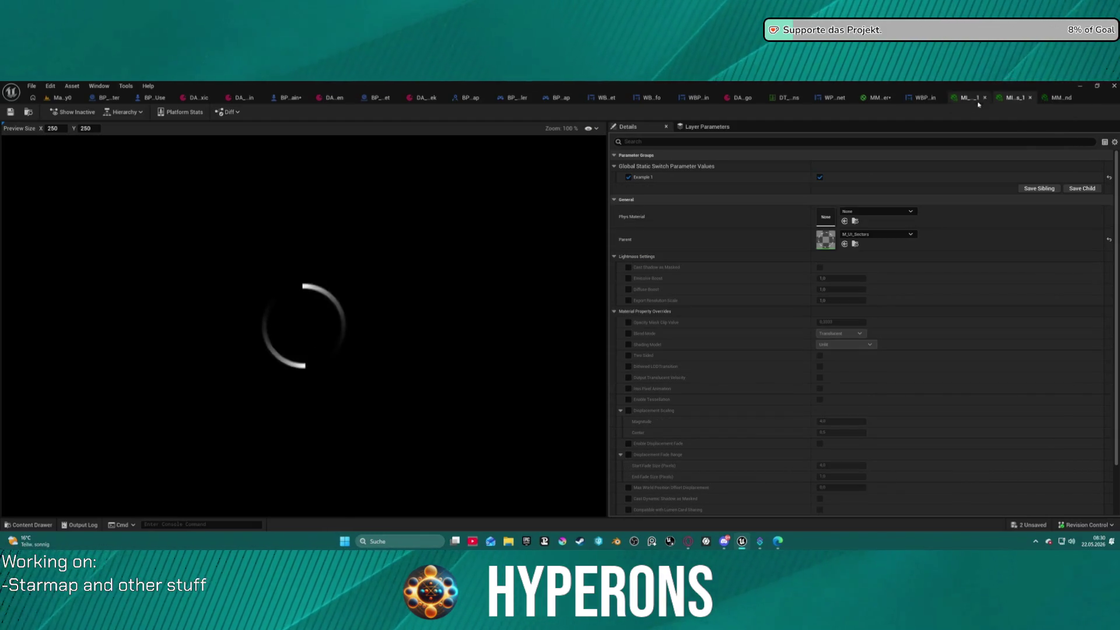
pyautogui.click(879, 98)
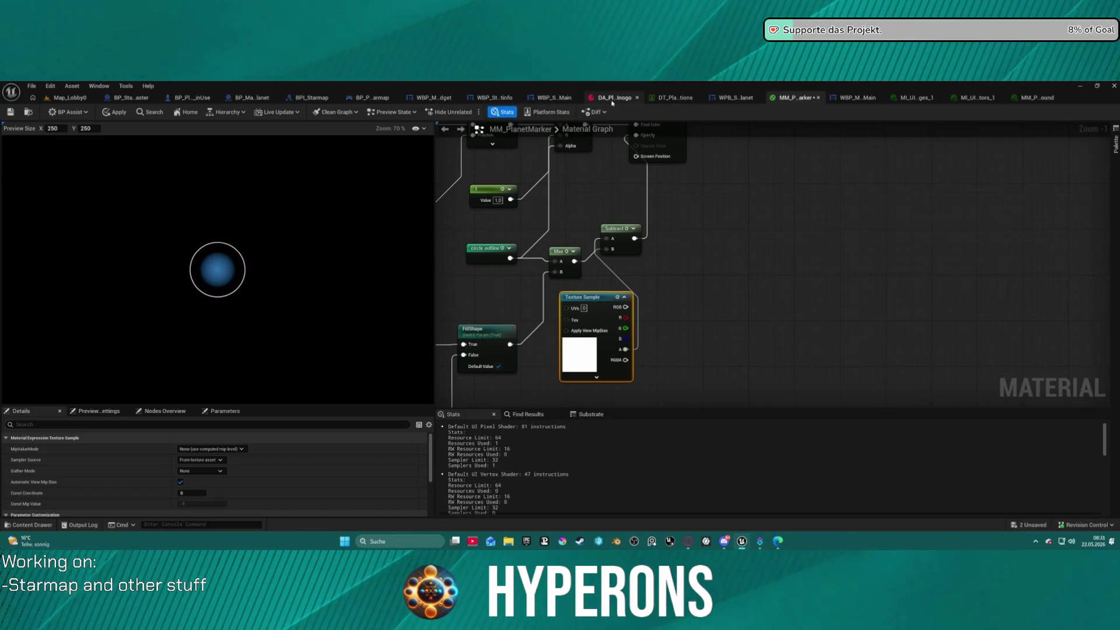
pyautogui.click(638, 97)
pyautogui.middleClick(654, 99)
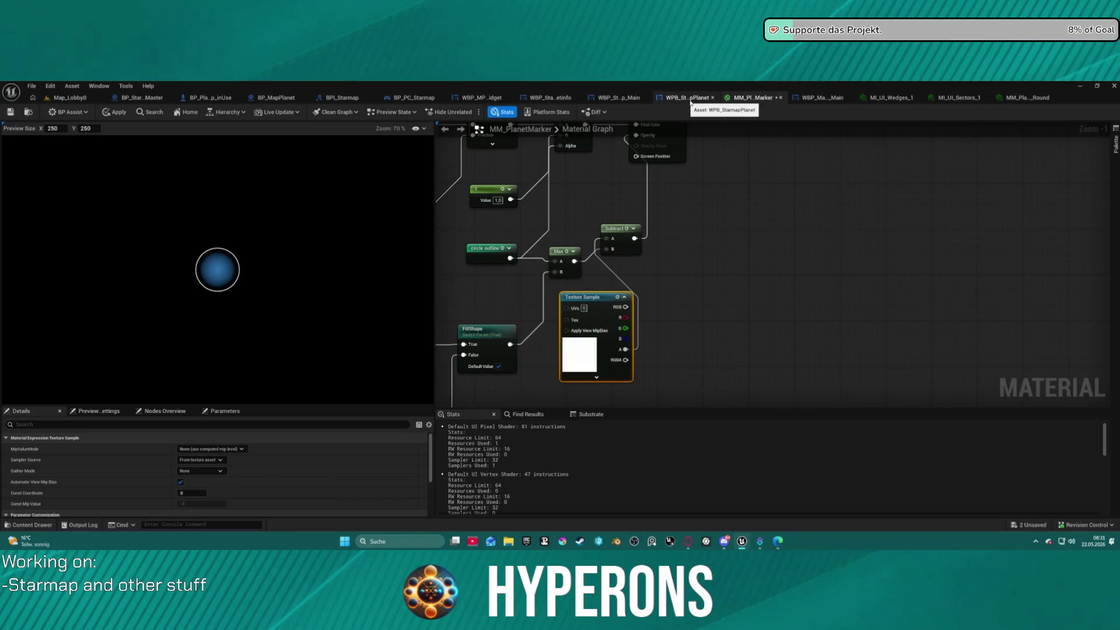
pyautogui.middleClick(900, 97)
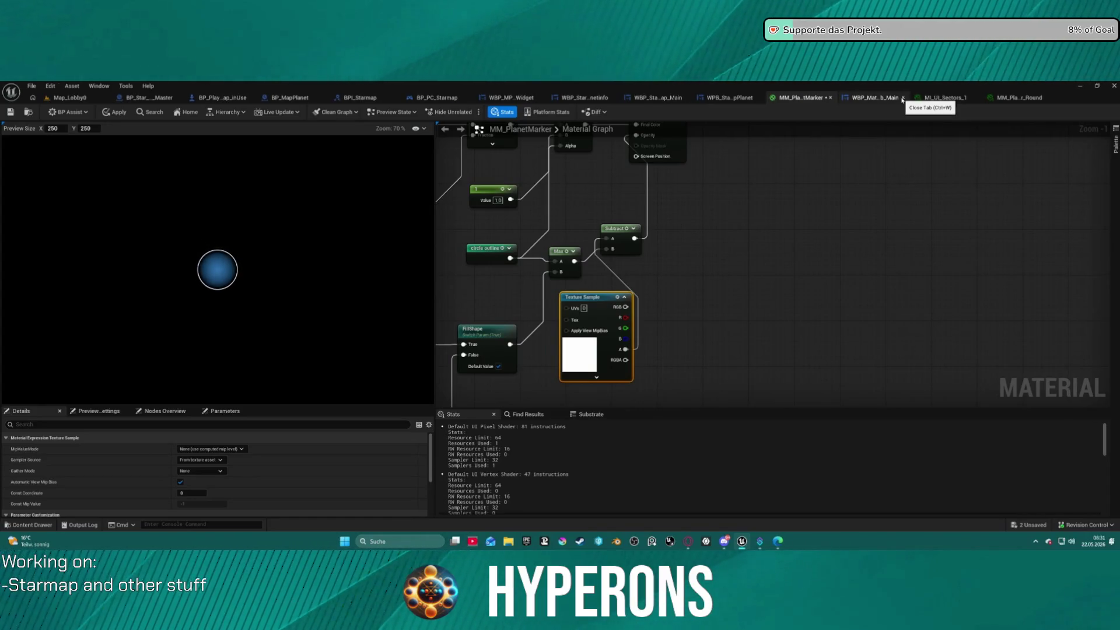
pyautogui.middleClick(939, 105)
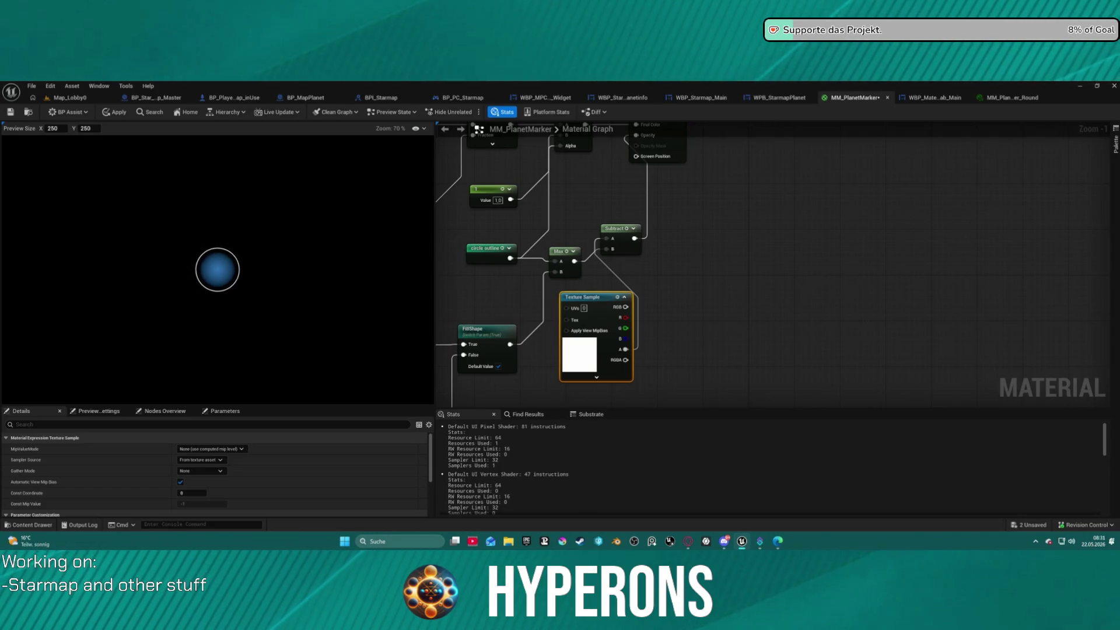
# Step: Box-select the Shape Range, Lerp and Subtract chain, then pan to the MF_UI_Sectors and Multiply nodes
pyautogui.moveTo(733, 318)
pyautogui.mouseDown()
pyautogui.moveTo(733, 270)
pyautogui.moveTo(821, 236)
pyautogui.moveTo(825, 360)
pyautogui.moveTo(818, 340)
pyautogui.moveTo(824, 353)
pyautogui.moveTo(886, 335)
pyautogui.moveTo(1091, 215)
pyautogui.moveTo(1097, 123)
pyautogui.moveTo(1109, 112)
pyautogui.moveTo(996, 260)
pyautogui.moveTo(706, 325)
pyautogui.moveTo(677, 282)
pyautogui.mouseUp()
pyautogui.scroll(-2, 996, 260)
pyautogui.scroll(2, 676, 283)
pyautogui.moveTo(600, 204)
pyautogui.mouseDown()
pyautogui.moveTo(779, 330)
pyautogui.moveTo(676, 280)
pyautogui.moveTo(732, 416)
pyautogui.moveTo(729, 388)
pyautogui.moveTo(852, 385)
pyautogui.moveTo(951, 228)
pyautogui.moveTo(877, 303)
pyautogui.mouseUp()
pyautogui.click(712, 304)
pyautogui.scroll(-3, 730, 394)
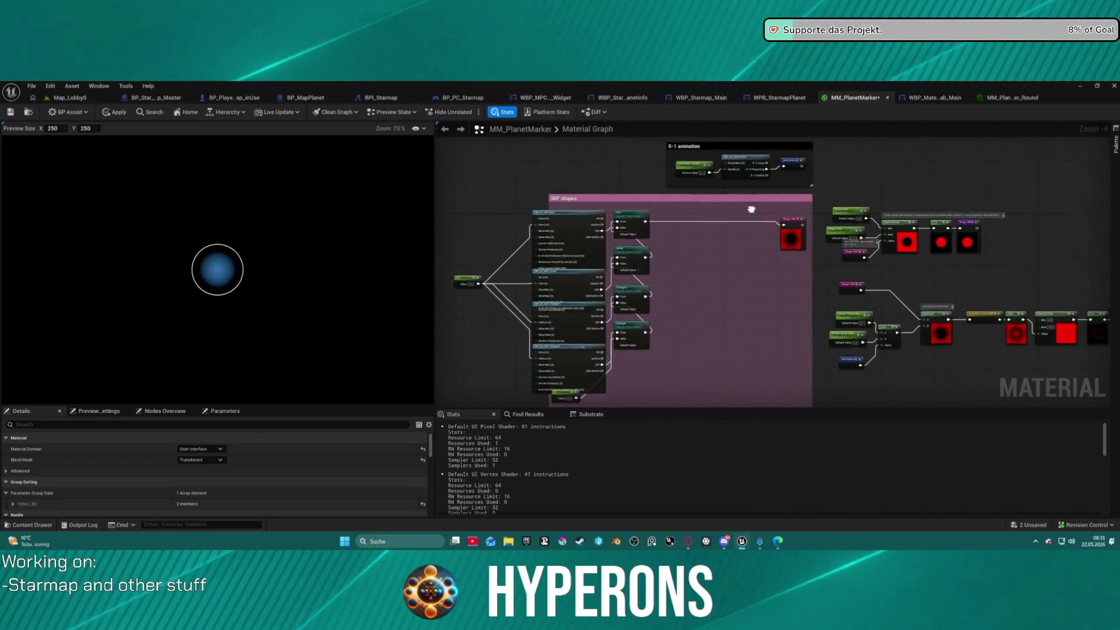
pyautogui.scroll(3, 877, 303)
pyautogui.click(642, 172)
pyautogui.moveTo(642, 172); pyautogui.dragTo(635, 292)
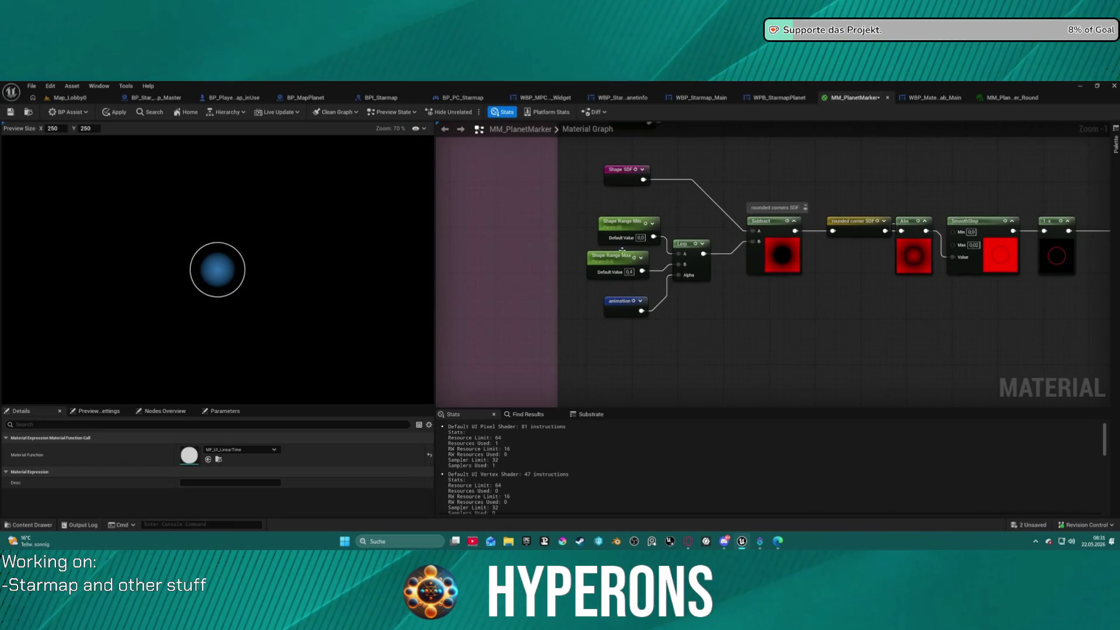
pyautogui.moveTo(595, 213)
pyautogui.mouseDown()
pyautogui.moveTo(761, 283)
pyautogui.moveTo(790, 313)
pyautogui.mouseUp()
pyautogui.moveTo(775, 227); pyautogui.dragTo(743, 244)
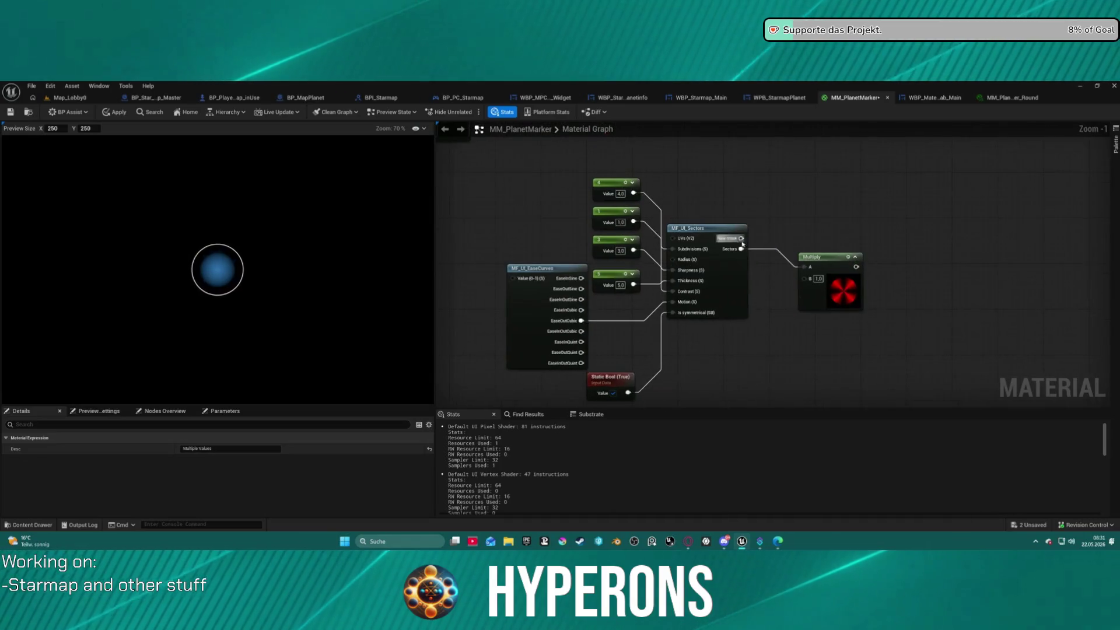
# Step: Preview the Multiply node's output and nudge the node slightly higher
pyautogui.click(850, 309)
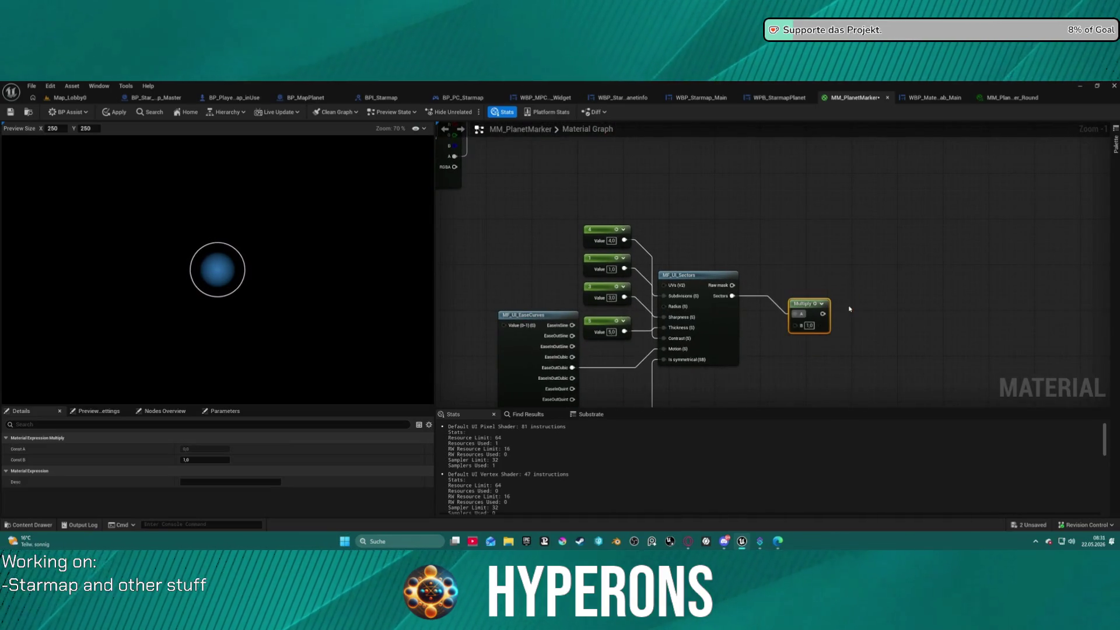
pyautogui.press('space')
pyautogui.moveTo(816, 304)
pyautogui.mouseDown()
pyautogui.moveTo(815, 247)
pyautogui.moveTo(803, 295)
pyautogui.mouseUp()
pyautogui.moveTo(649, 260)
pyautogui.mouseDown()
pyautogui.moveTo(805, 260)
pyautogui.moveTo(753, 317)
pyautogui.moveTo(900, 220)
pyautogui.moveTo(785, 218)
pyautogui.moveTo(721, 162)
pyautogui.mouseUp()
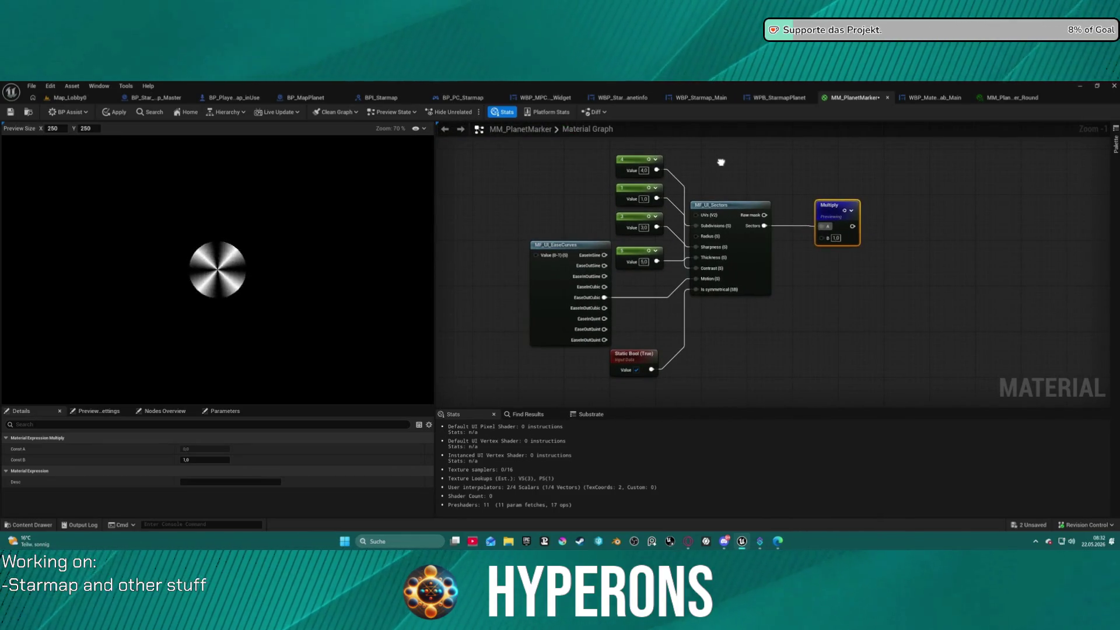
pyautogui.moveTo(713, 160)
pyautogui.mouseDown()
pyautogui.moveTo(712, 204)
pyautogui.moveTo(771, 276)
pyautogui.mouseUp()
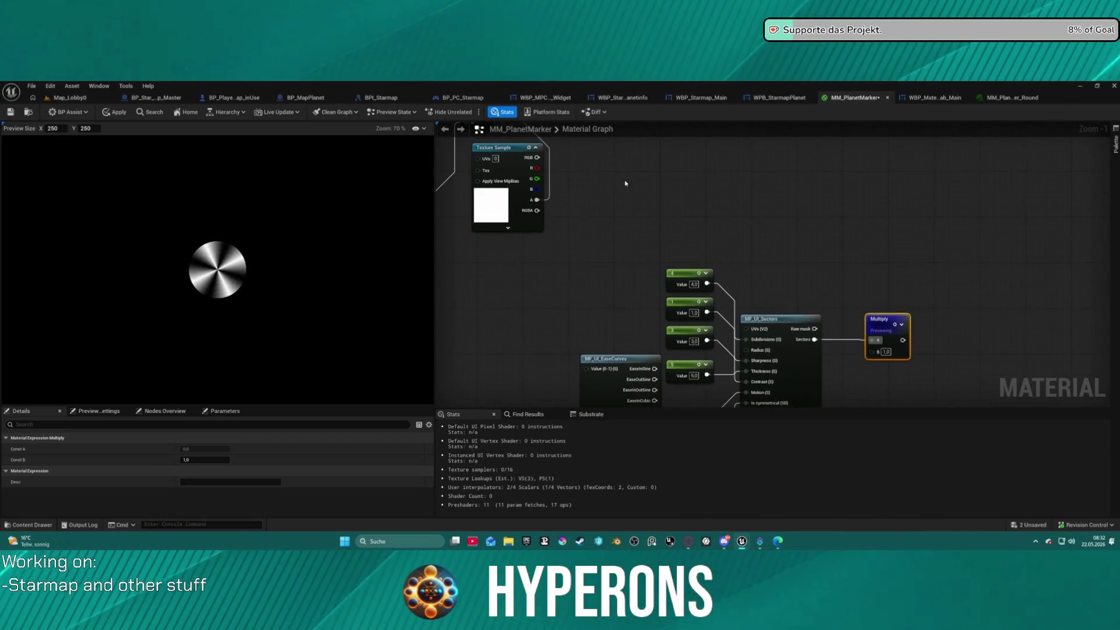
# Step: Wire the Max output into the material's Opacity and move the Subtract and Texture Sample nodes aside
pyautogui.moveTo(510, 153)
pyautogui.mouseDown()
pyautogui.moveTo(502, 193)
pyautogui.moveTo(596, 301)
pyautogui.mouseUp()
pyautogui.moveTo(578, 219)
pyautogui.mouseDown()
pyautogui.moveTo(655, 150)
pyautogui.moveTo(643, 155)
pyautogui.moveTo(640, 288)
pyautogui.mouseUp()
pyautogui.moveTo(721, 342); pyautogui.dragTo(594, 205)
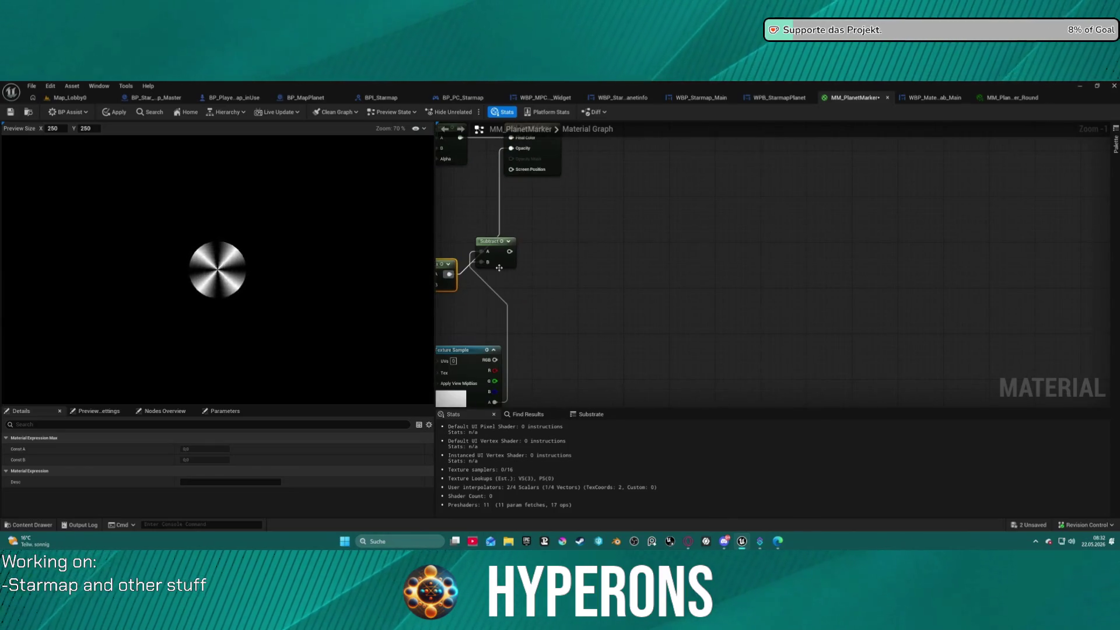
pyautogui.moveTo(499, 268); pyautogui.dragTo(604, 352)
pyautogui.moveTo(661, 403)
pyautogui.mouseDown()
pyautogui.moveTo(636, 179)
pyautogui.moveTo(727, 284)
pyautogui.mouseUp()
pyautogui.moveTo(520, 217)
pyautogui.mouseDown()
pyautogui.moveTo(617, 257)
pyautogui.moveTo(642, 236)
pyautogui.moveTo(587, 189)
pyautogui.moveTo(646, 221)
pyautogui.moveTo(707, 287)
pyautogui.mouseUp()
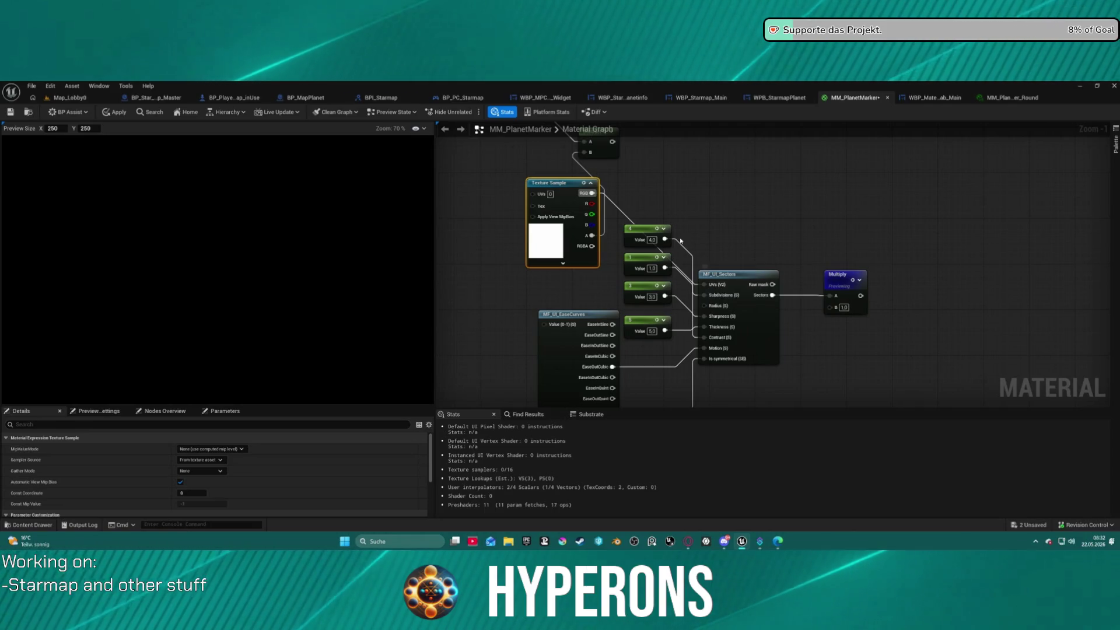
pyautogui.click(615, 205)
pyautogui.moveTo(772, 256); pyautogui.dragTo(727, 219)
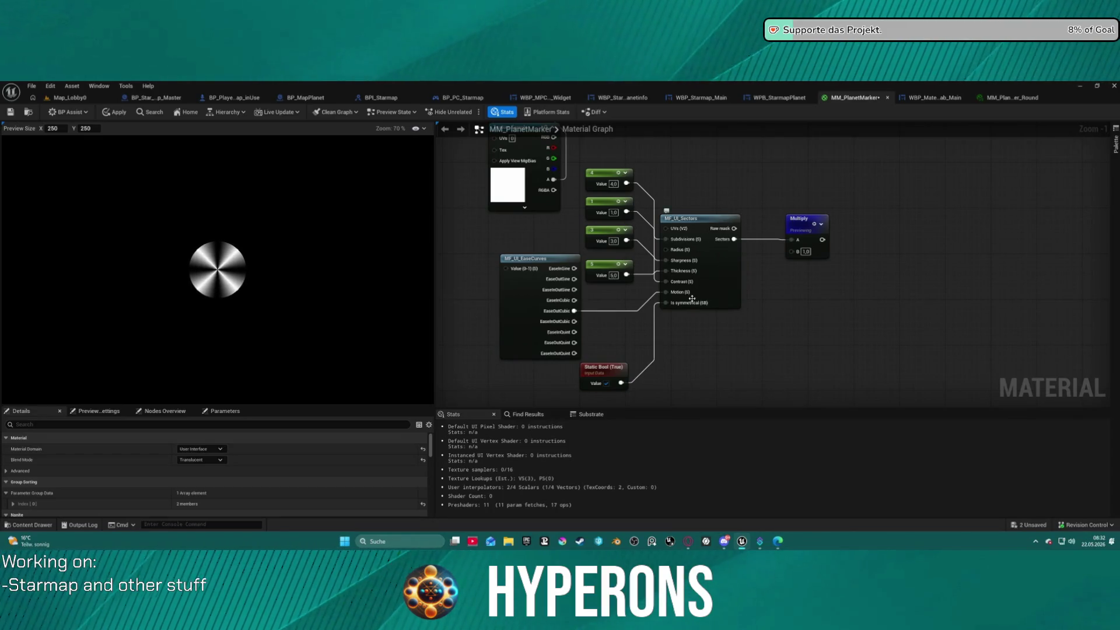
pyautogui.moveTo(769, 306); pyautogui.dragTo(760, 353)
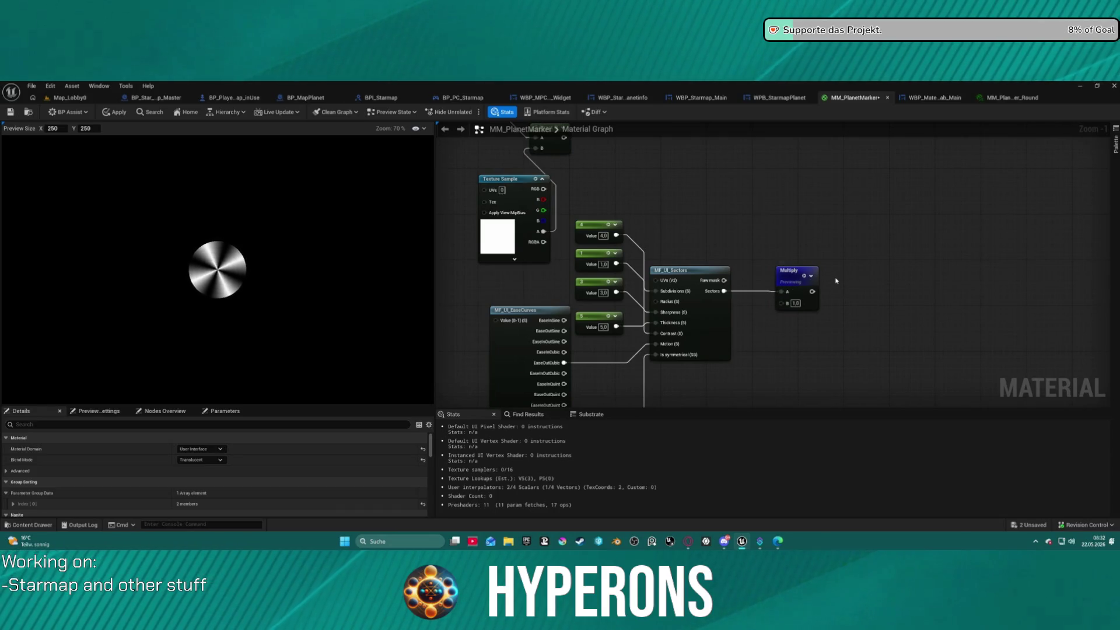
# Step: Duplicate the Multiply node, feed MF_UI_Sectors' Raw mask into its A input, and preview it
pyautogui.click(719, 273)
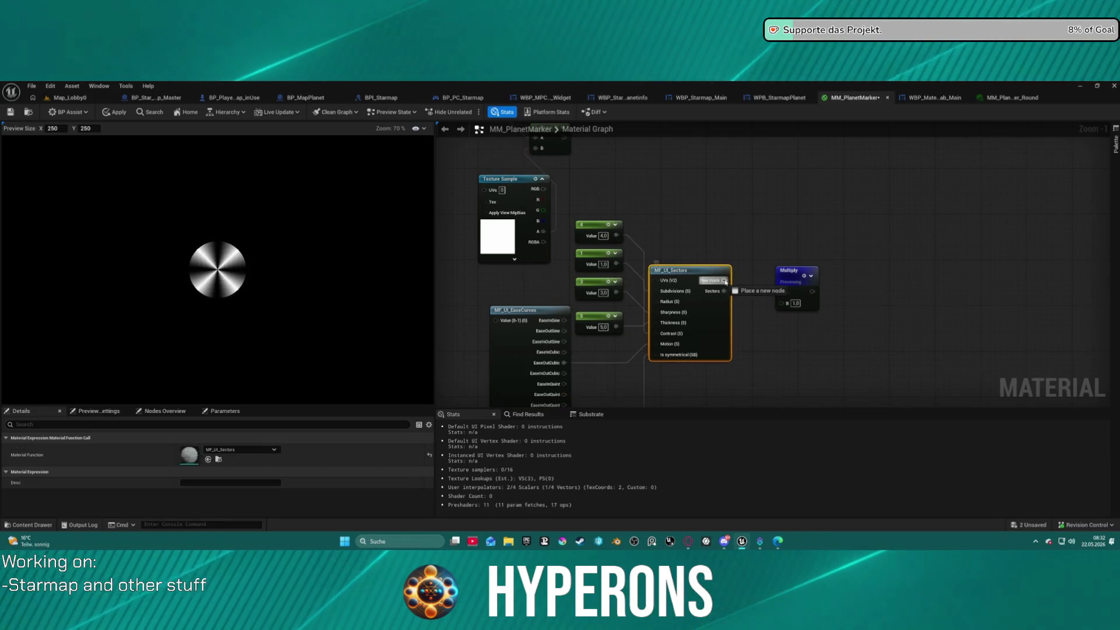
pyautogui.click(801, 303)
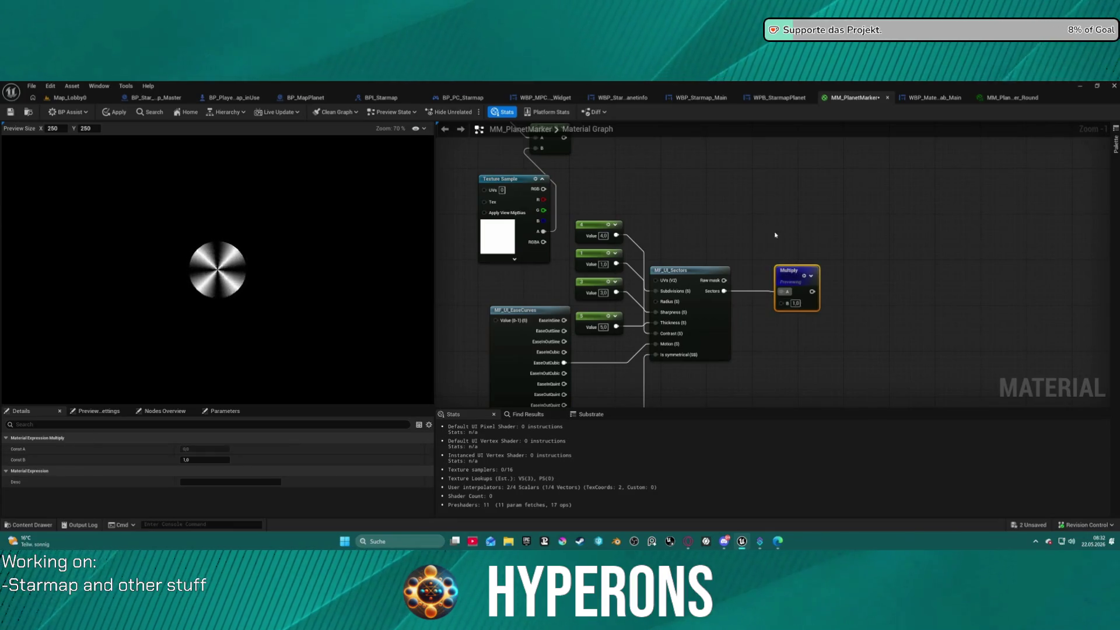
pyautogui.hotkey('ctrl', 'c')
pyautogui.hotkey('ctrl', 'v')
pyautogui.moveTo(724, 280); pyautogui.dragTo(766, 219)
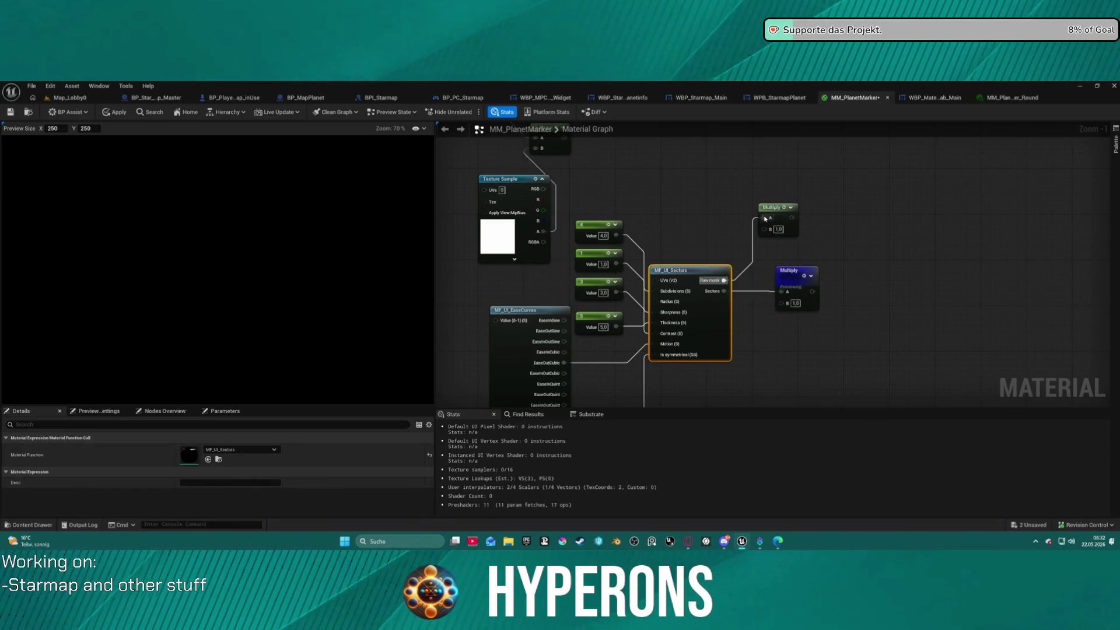
pyautogui.rightClick(783, 210)
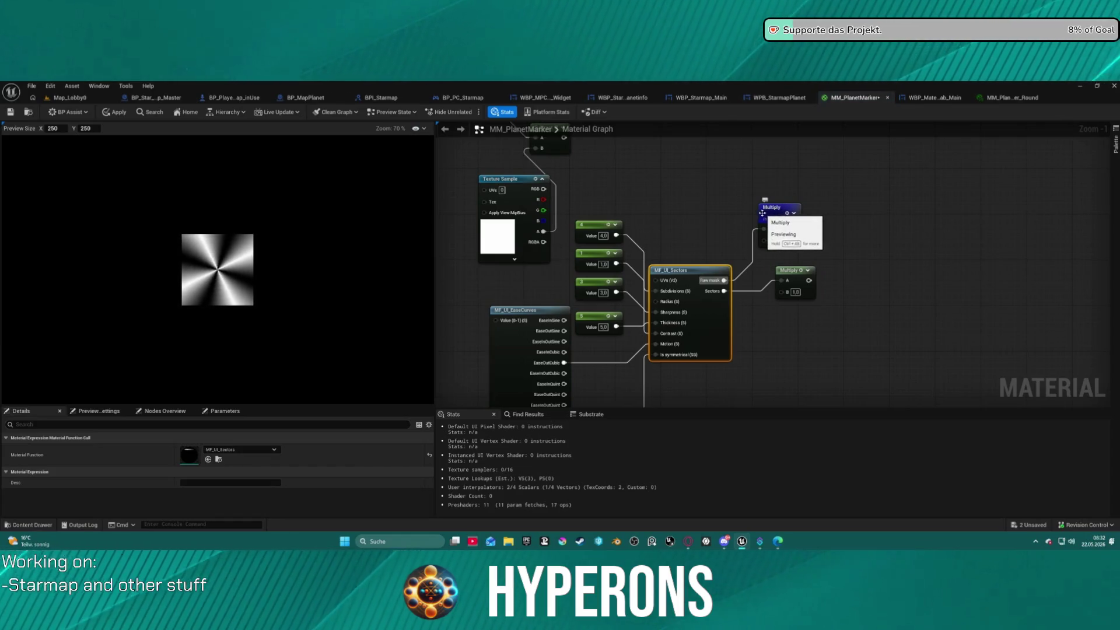
pyautogui.click(788, 230)
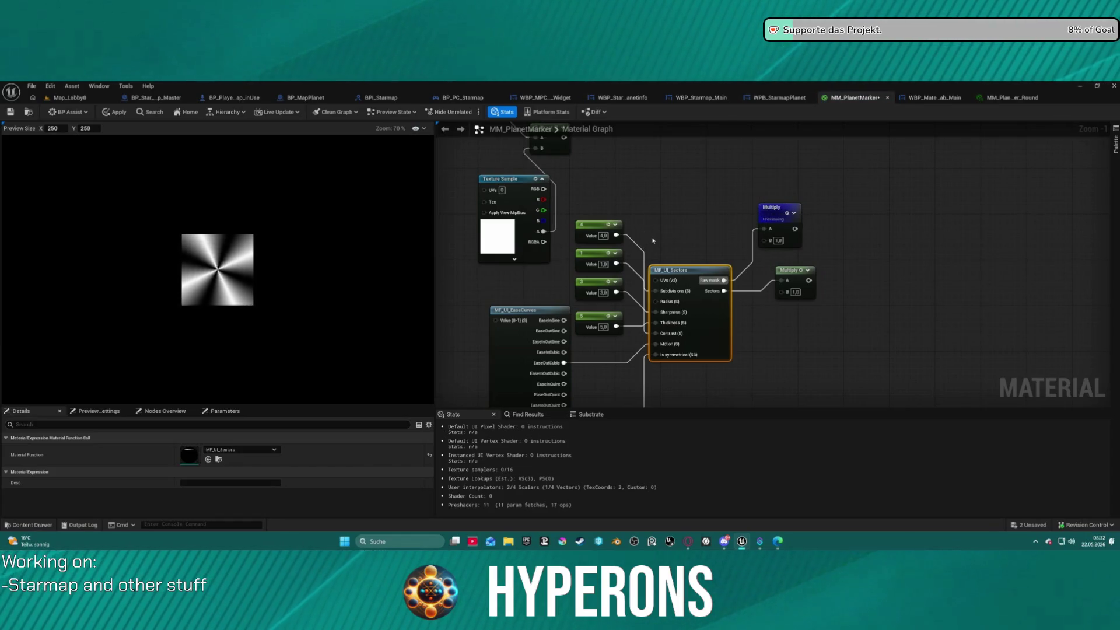
# Step: Move the Motion wire across the ease curves, settling on EaseInOutCubic
pyautogui.moveTo(612, 374)
pyautogui.mouseDown()
pyautogui.moveTo(642, 303)
pyautogui.moveTo(595, 272)
pyautogui.mouseUp()
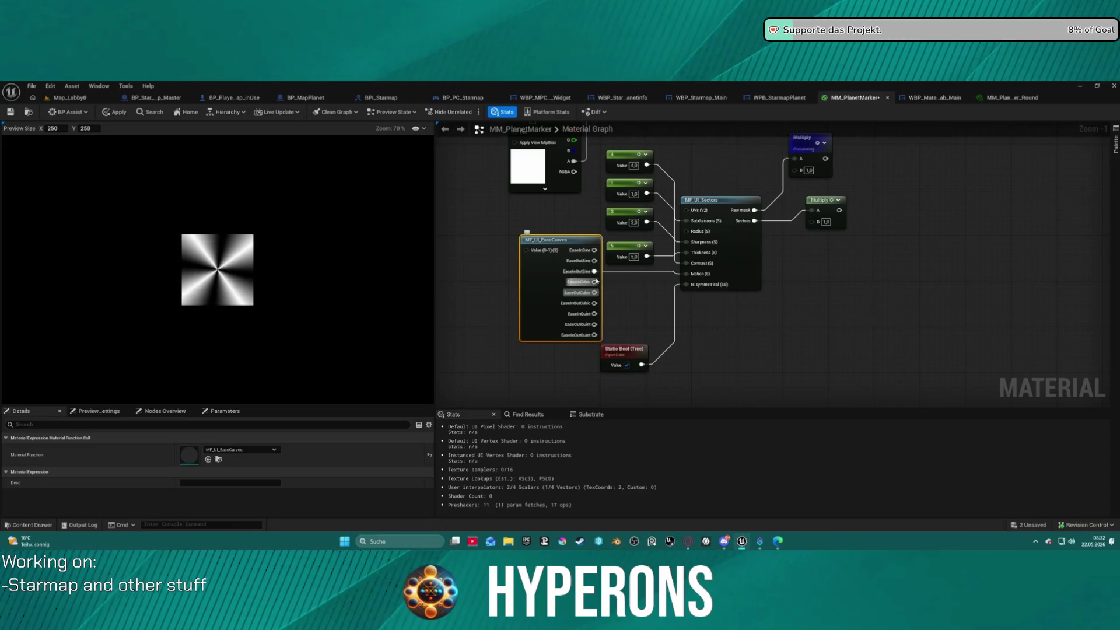
pyautogui.moveTo(594, 271)
pyautogui.mouseDown()
pyautogui.moveTo(595, 250)
pyautogui.moveTo(595, 335)
pyautogui.mouseUp()
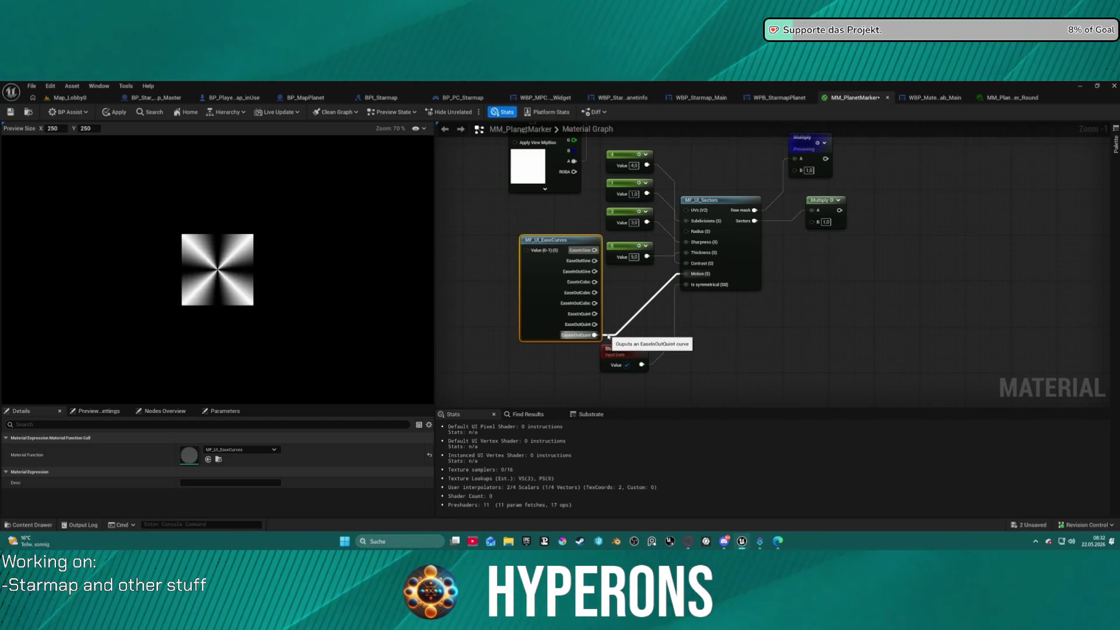
pyautogui.moveTo(599, 338); pyautogui.dragTo(595, 325)
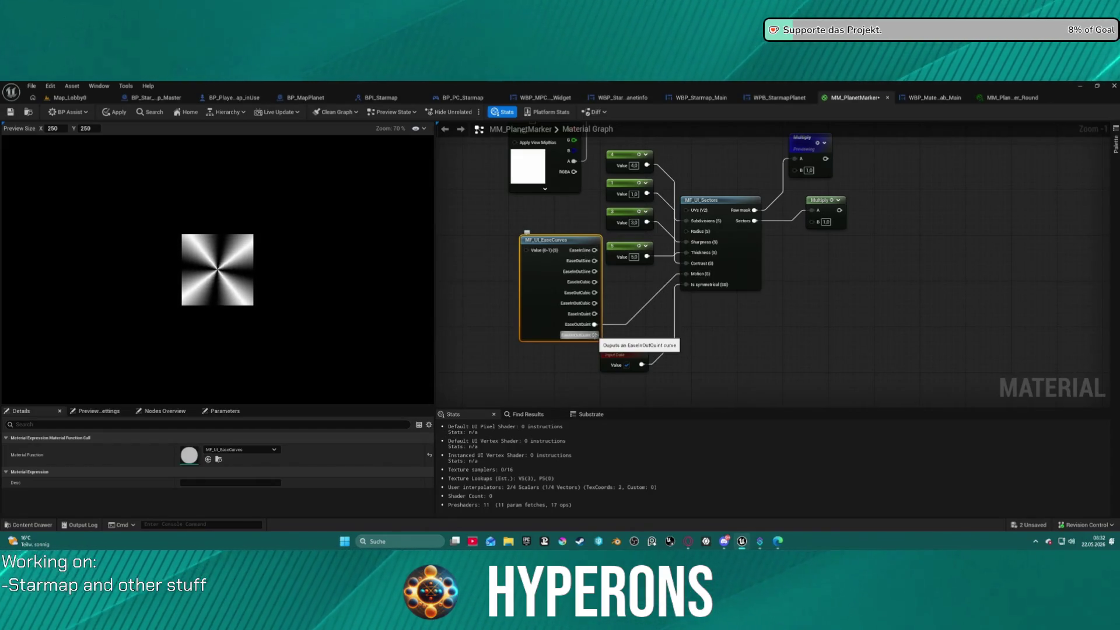
pyautogui.moveTo(596, 324); pyautogui.dragTo(598, 310)
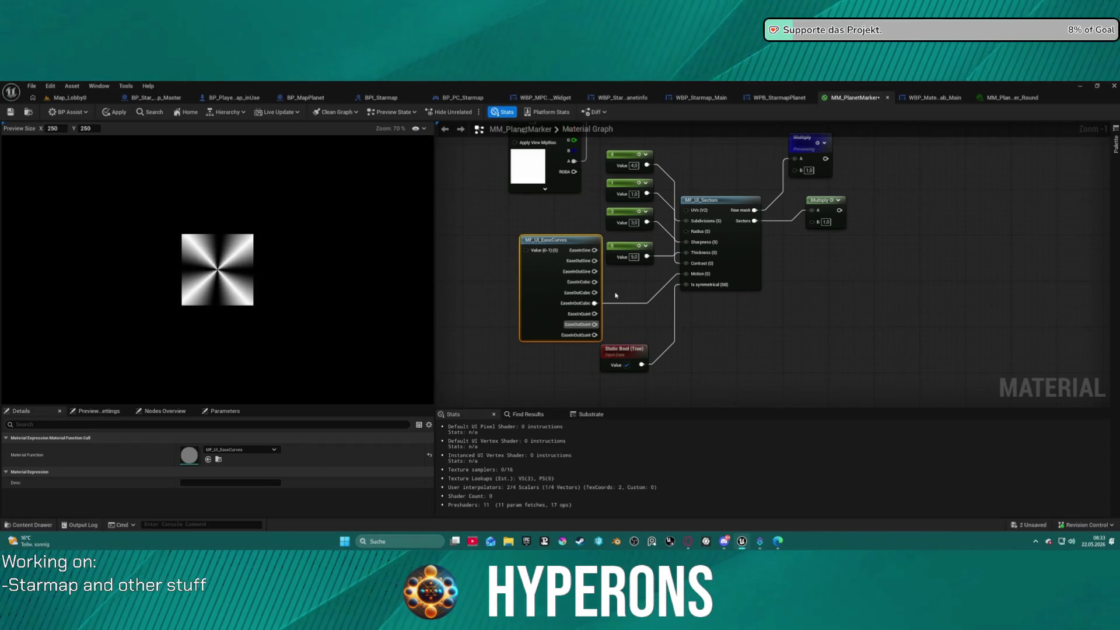
# Step: Feed a test constant of 3 into MF_UI_EaseCurves' Value, then delete it
pyautogui.click(470, 238)
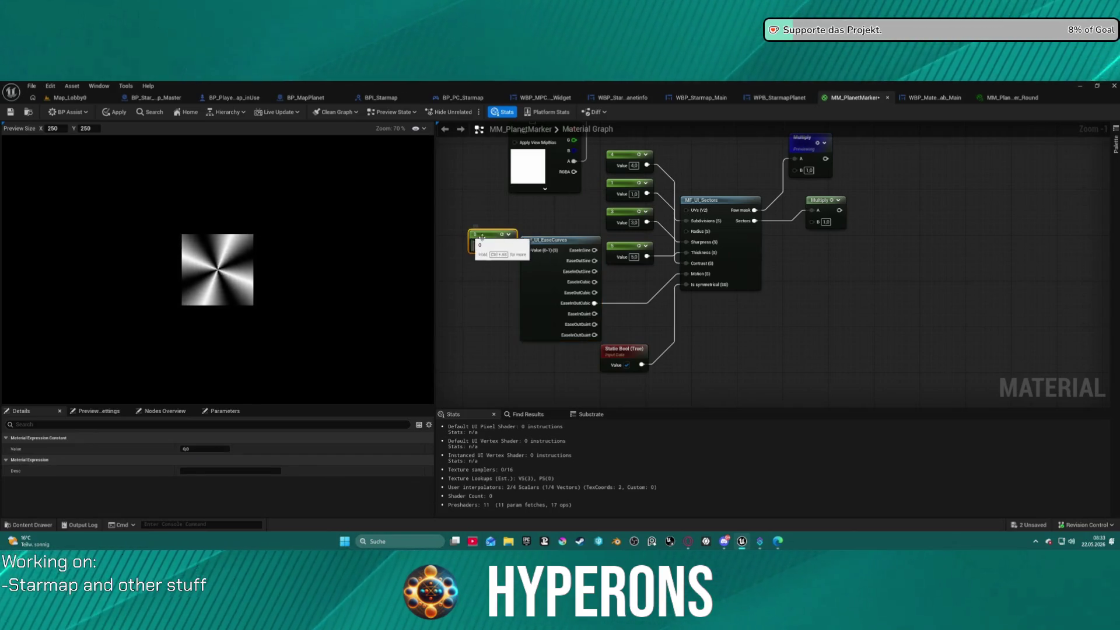
pyautogui.moveTo(510, 245); pyautogui.dragTo(528, 250)
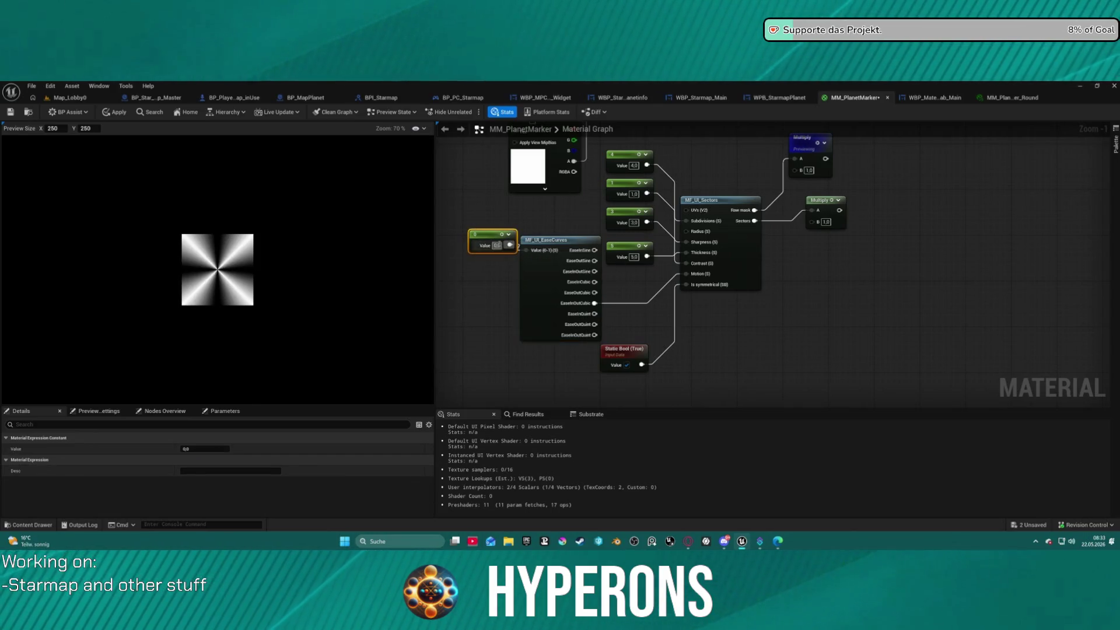
pyautogui.write('3')
pyautogui.press('Return')
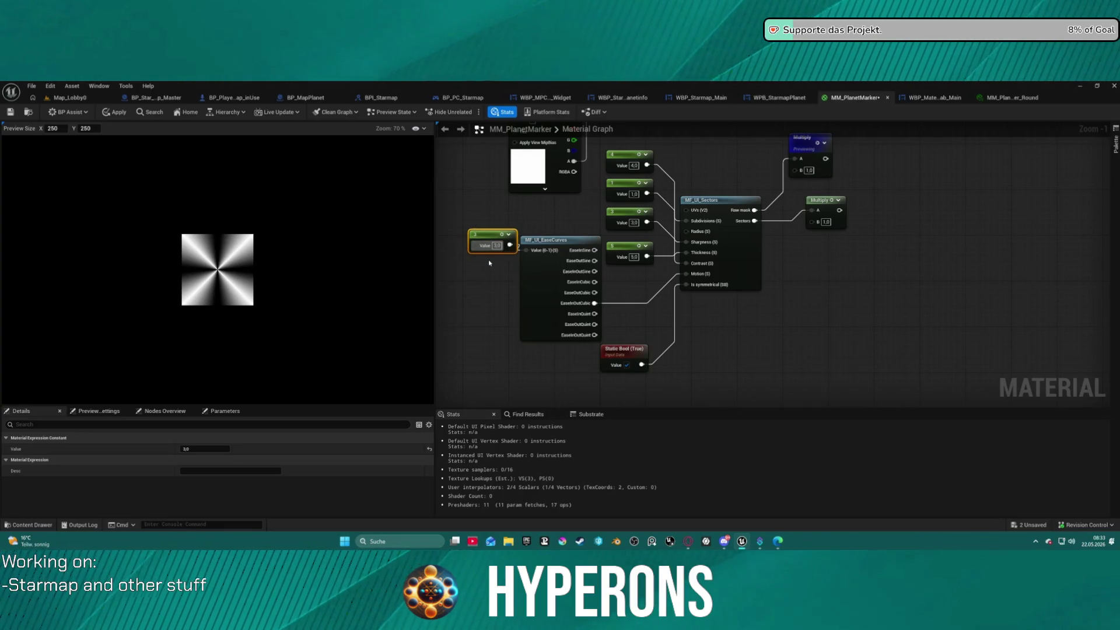
pyautogui.press('Delete')
pyautogui.moveTo(489, 261)
pyautogui.mouseDown()
pyautogui.moveTo(454, 363)
pyautogui.moveTo(433, 342)
pyautogui.mouseUp()
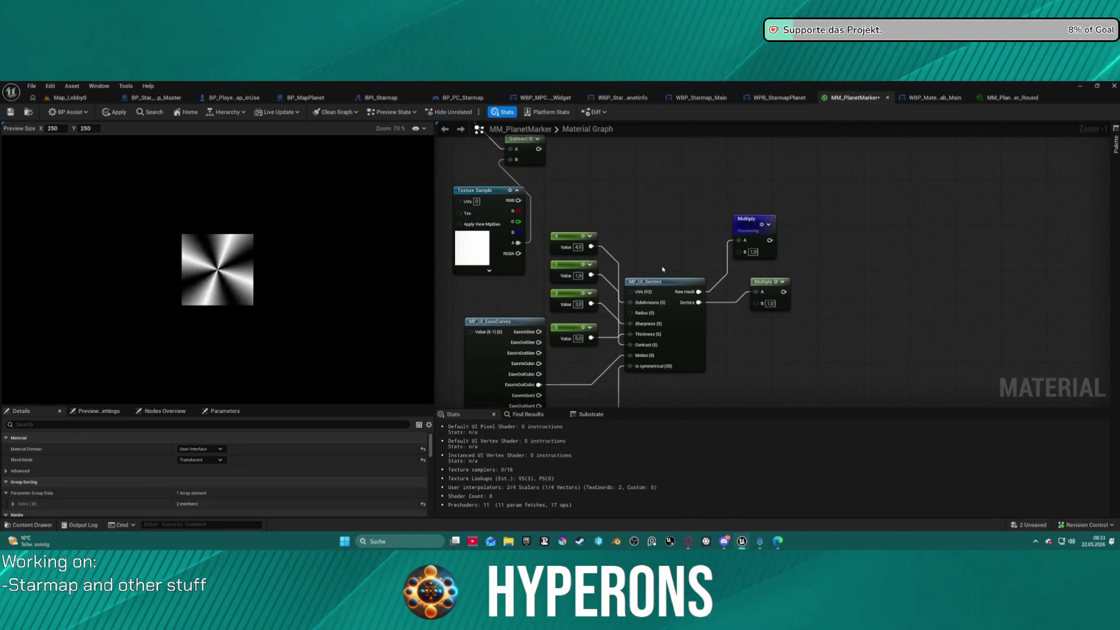
# Step: Change the 4 constant to 2 and the 3 constant to 1
pyautogui.moveTo(685, 250)
pyautogui.mouseDown()
pyautogui.moveTo(678, 232)
pyautogui.moveTo(686, 238)
pyautogui.mouseUp()
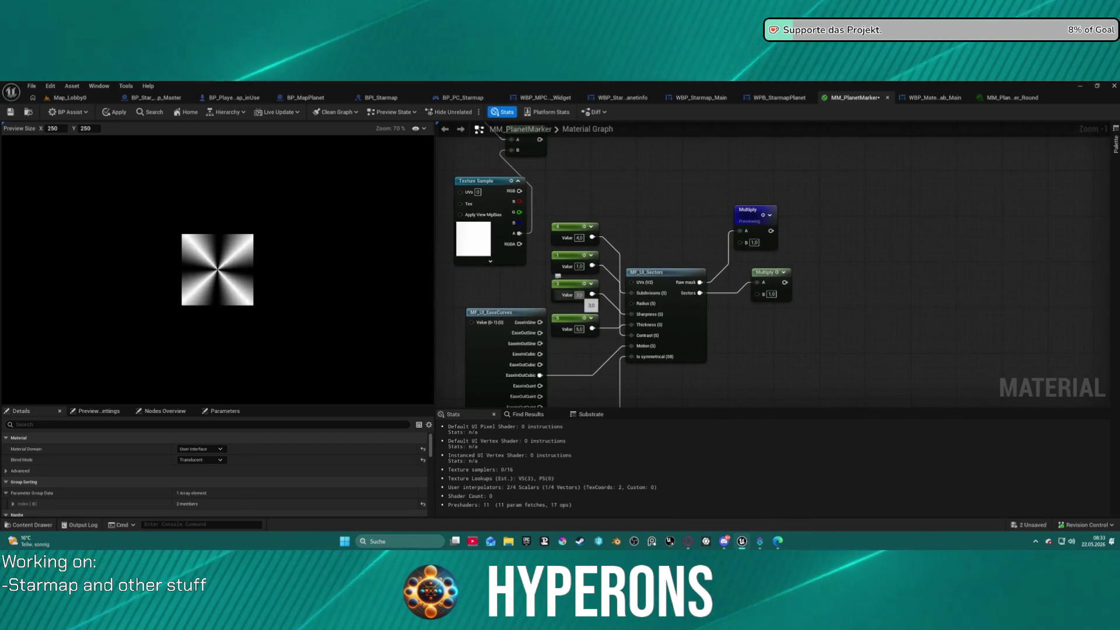
pyautogui.click(586, 244)
pyautogui.click(581, 239)
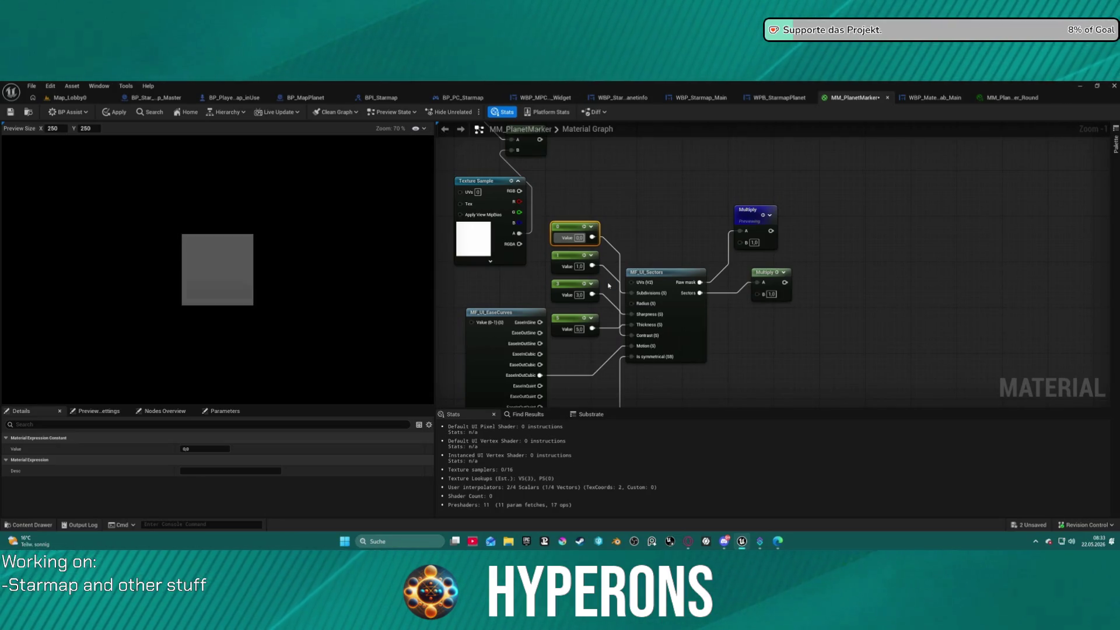
pyautogui.moveTo(574, 227); pyautogui.dragTo(574, 233)
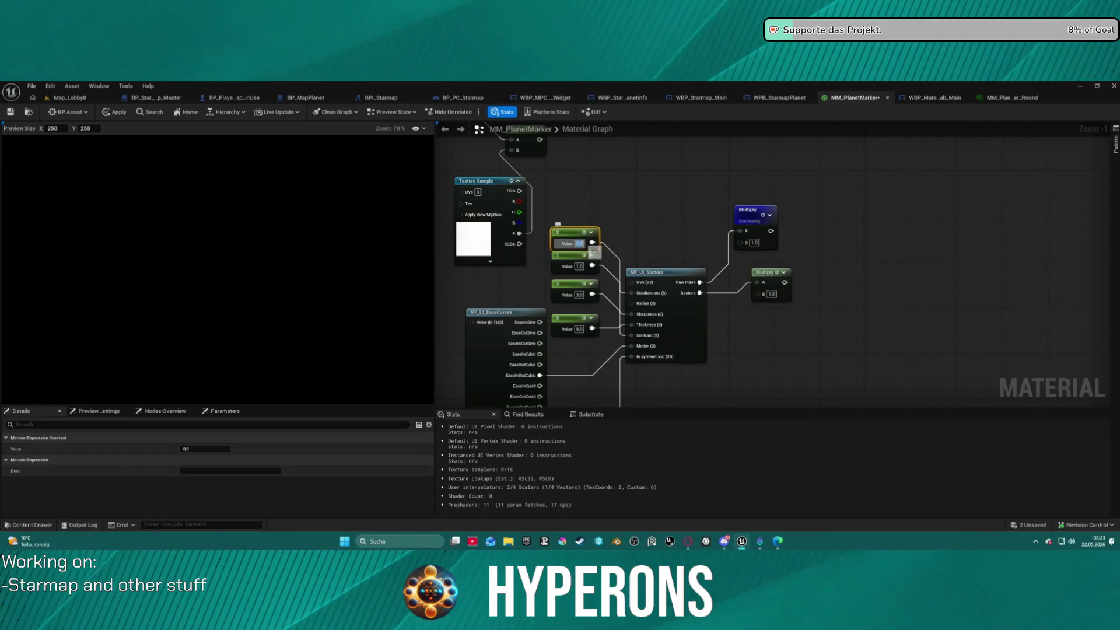
pyautogui.write('2')
pyautogui.press('Return')
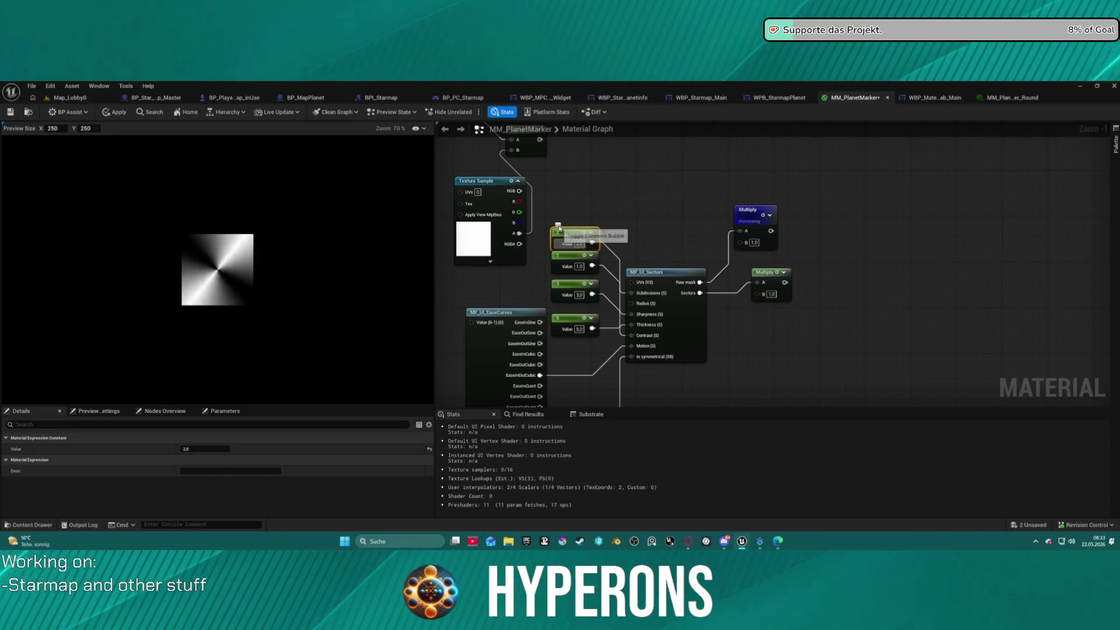
pyautogui.click(584, 298)
pyautogui.write('1')
pyautogui.press('Return')
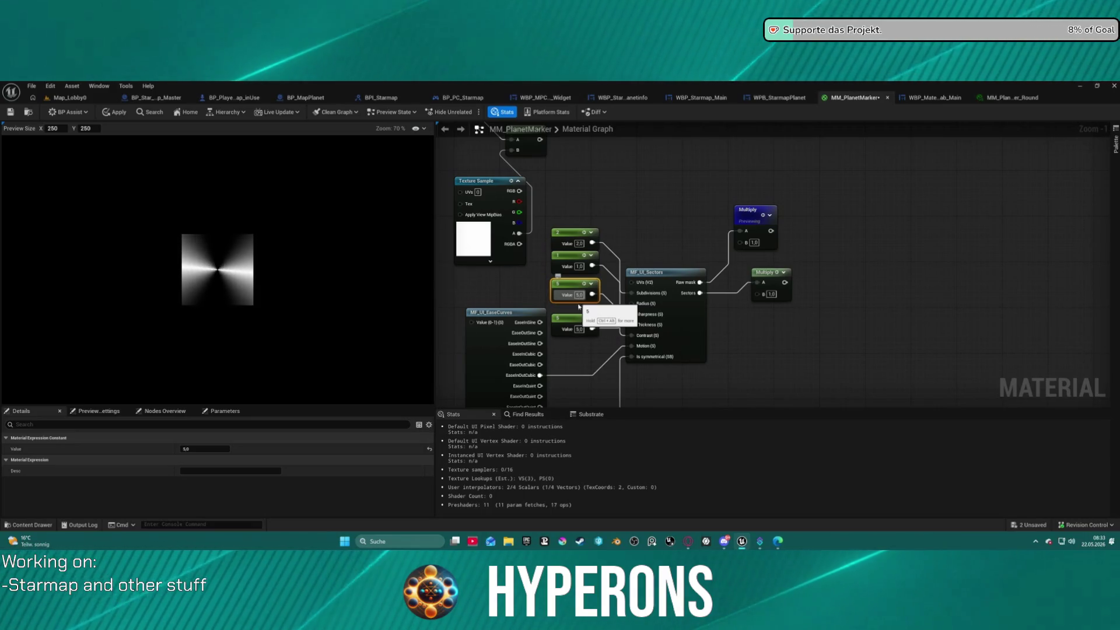
# Step: Rewire the Opacity input and connect the Multiply output to Subtract's B input
pyautogui.scroll(-5, 841, 355)
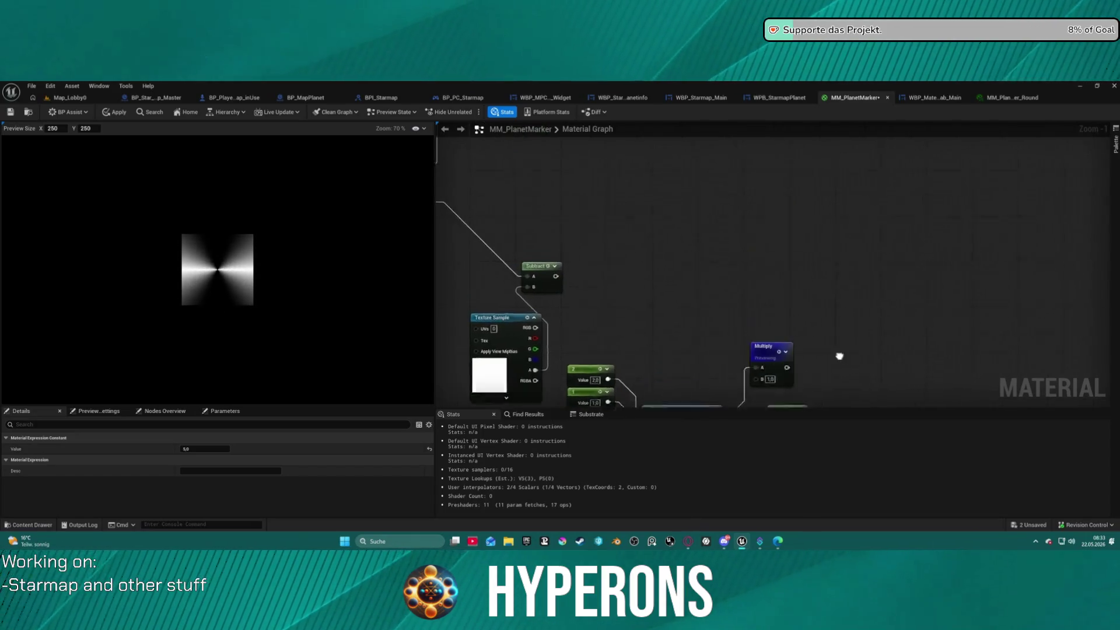
pyautogui.scroll(3, 807, 370)
pyautogui.moveTo(933, 344); pyautogui.dragTo(936, 345)
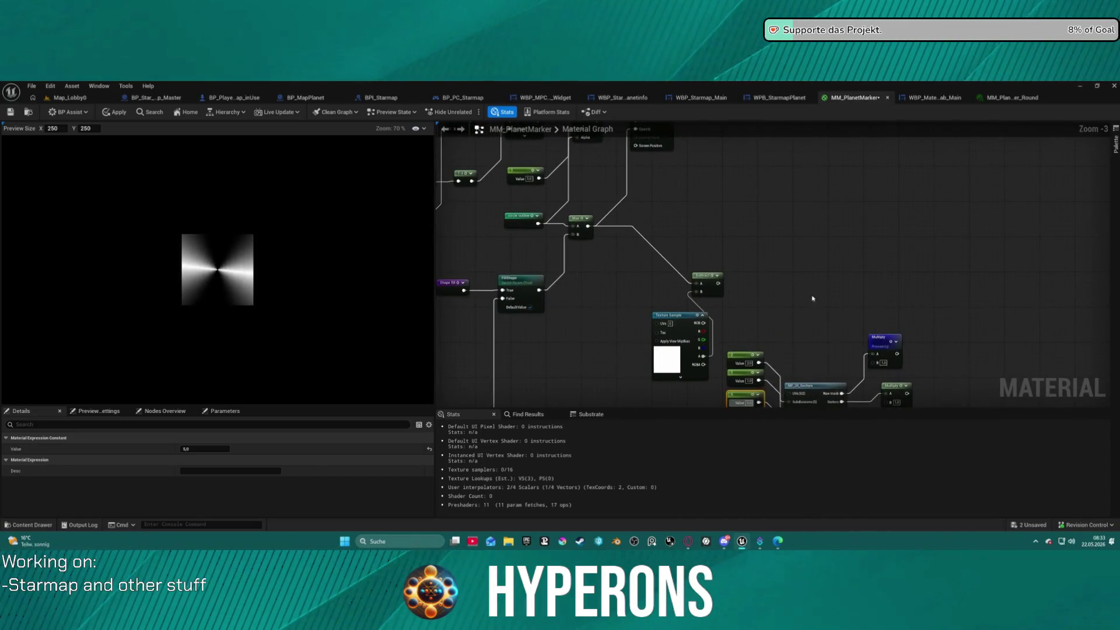
pyautogui.moveTo(626, 229); pyautogui.dragTo(634, 283)
pyautogui.moveTo(644, 183)
pyautogui.mouseDown()
pyautogui.moveTo(744, 334)
pyautogui.moveTo(726, 338)
pyautogui.mouseUp()
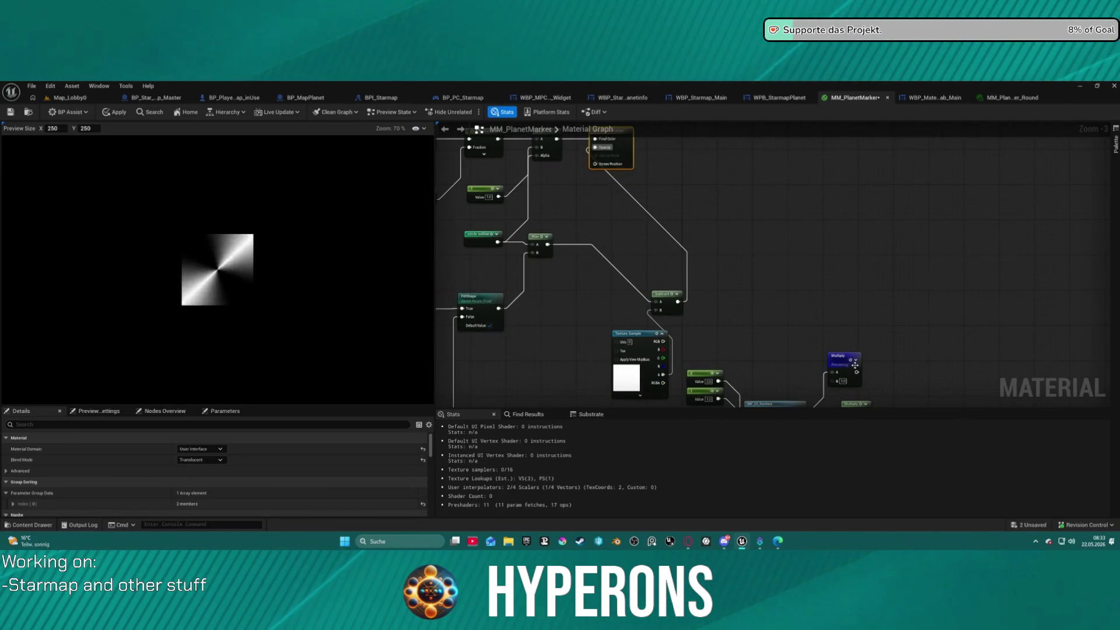
pyautogui.moveTo(857, 371)
pyautogui.mouseDown()
pyautogui.moveTo(658, 314)
pyautogui.moveTo(666, 360)
pyautogui.mouseUp()
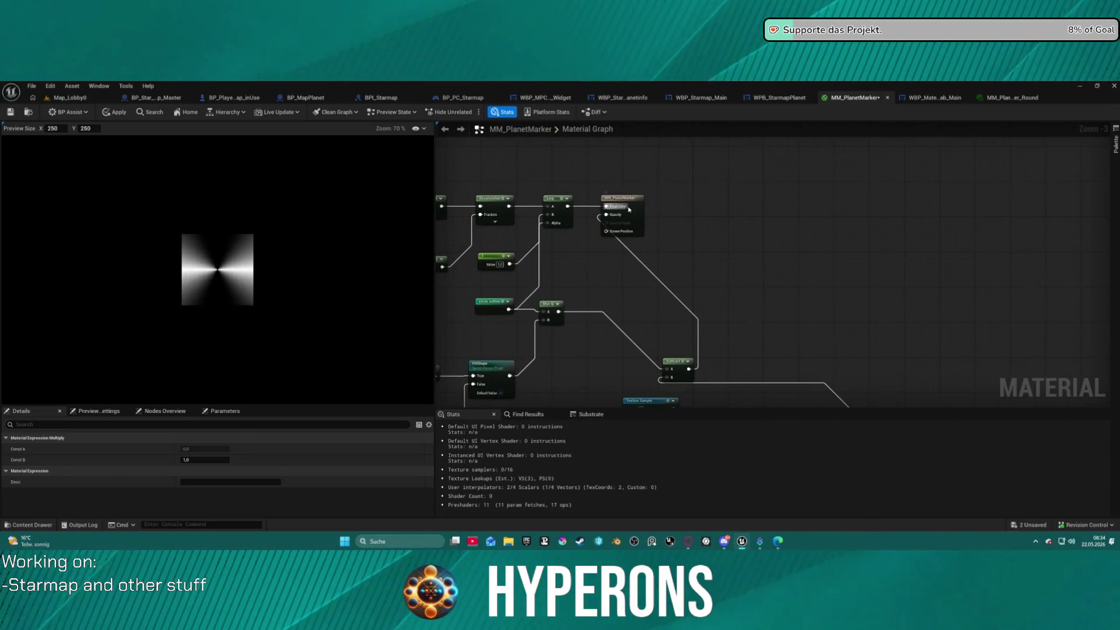
pyautogui.moveTo(769, 340); pyautogui.dragTo(722, 173)
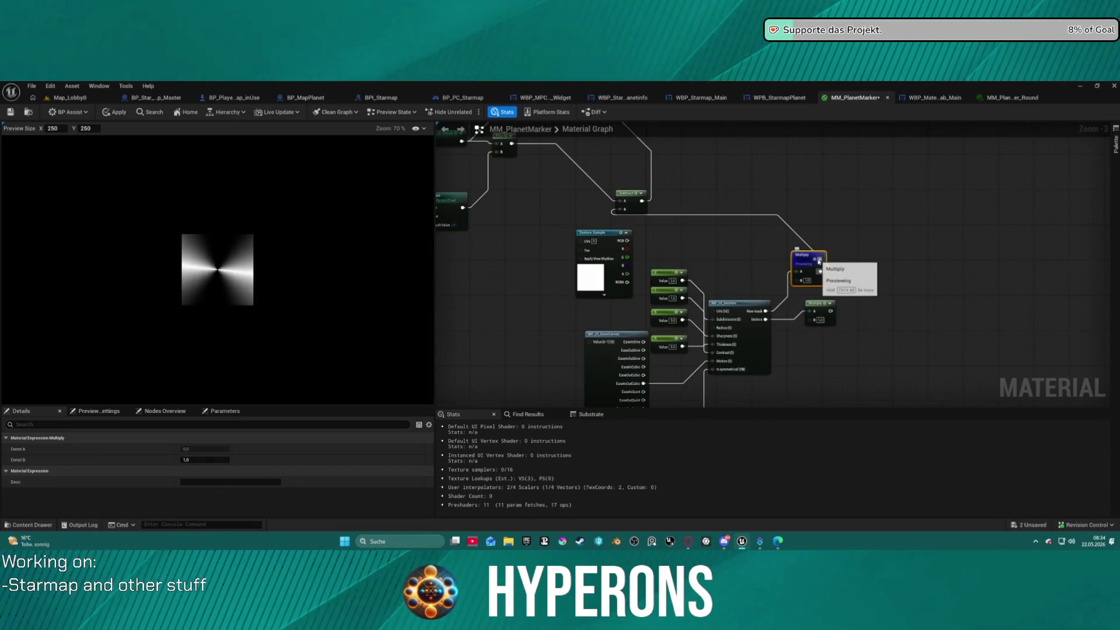
# Step: Stop previewing Multiply and raise the 10 constant feeding MF_UI_Sectors to 50
pyautogui.press('space')
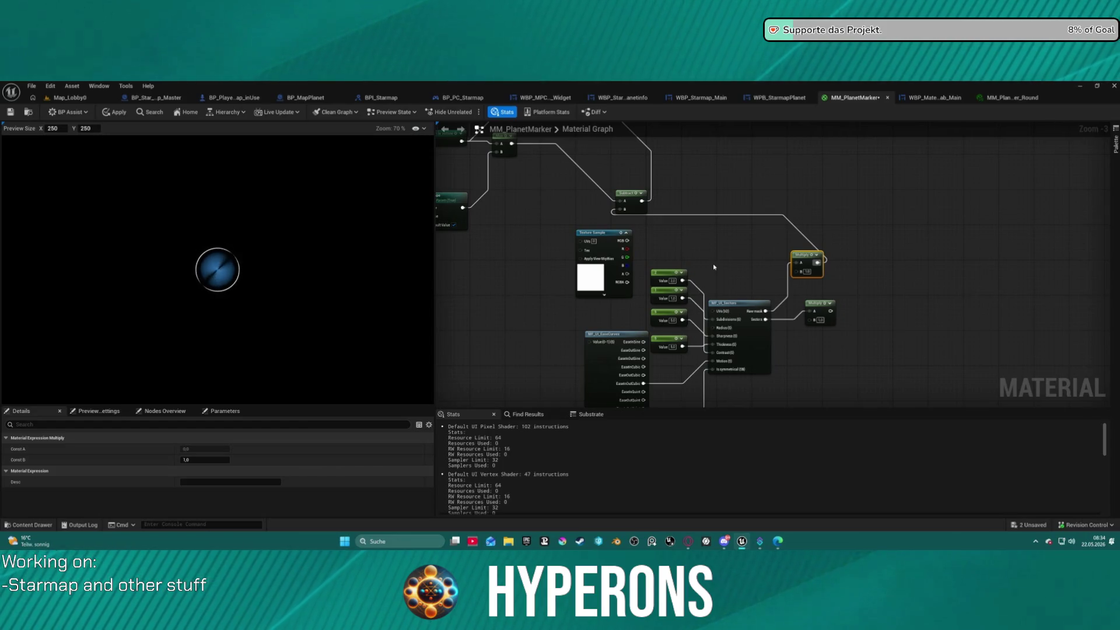
pyautogui.scroll(3, 714, 267)
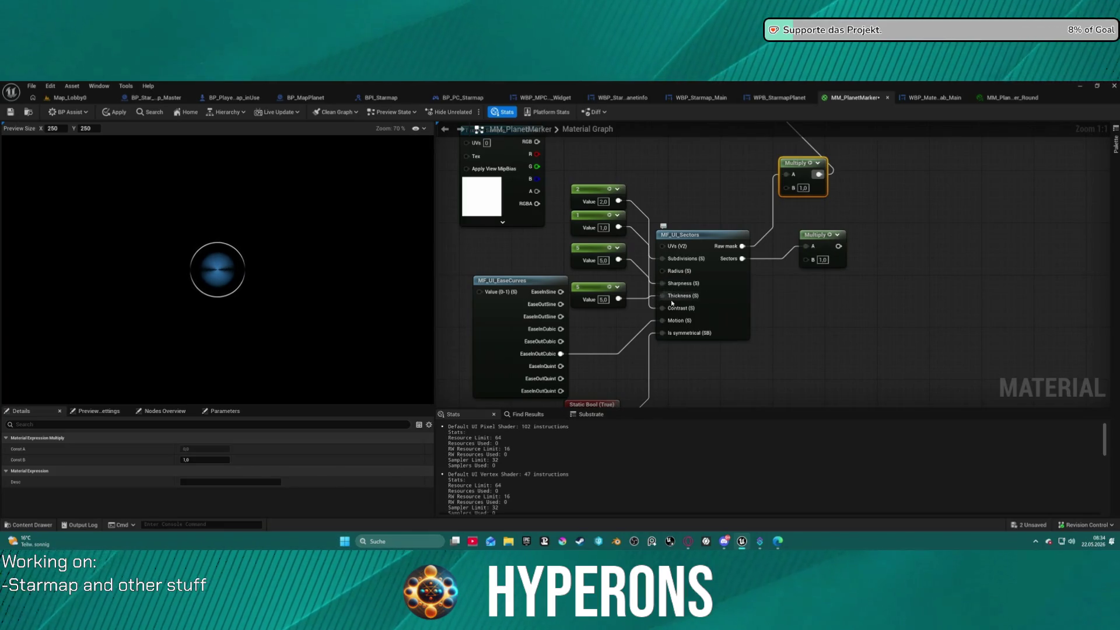
pyautogui.click(612, 306)
pyautogui.write('10')
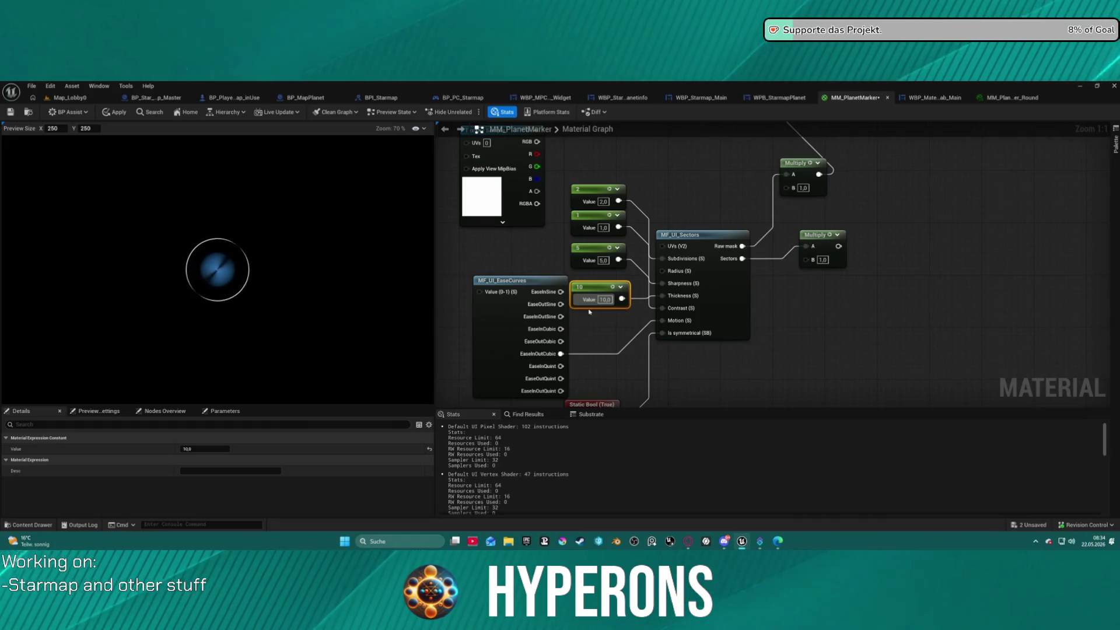
pyautogui.write('5')
pyautogui.press('Return')
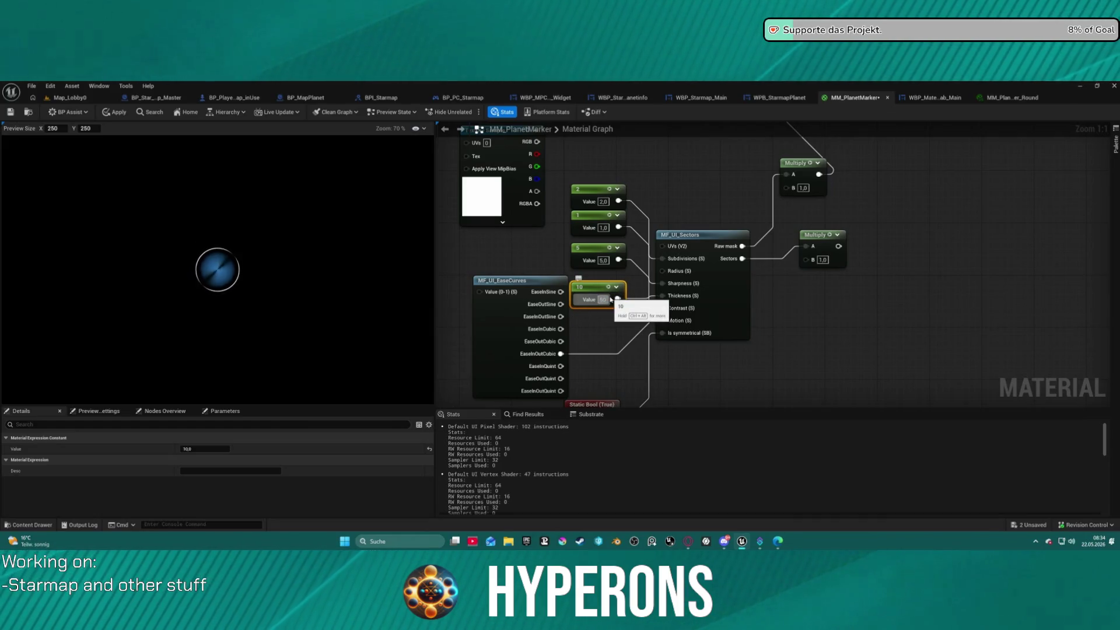
pyautogui.press('Return')
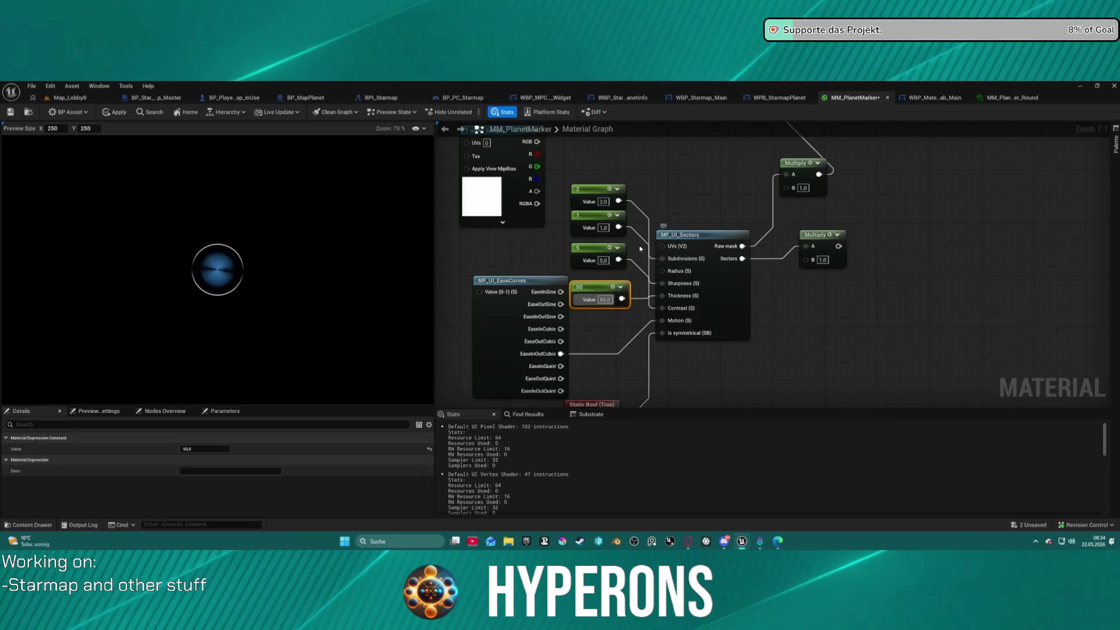
# Step: Wire a new 0 constant into MF_UI_Sectors and switch to the MM_PlanetMarker_Round instance
pyautogui.click(587, 250)
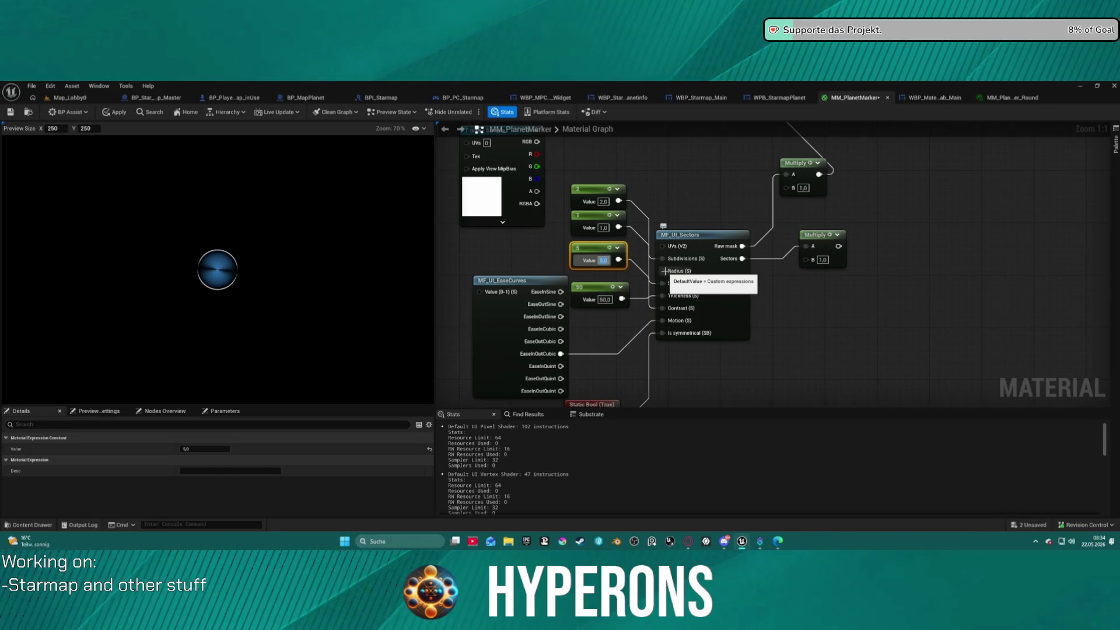
pyautogui.click(702, 168)
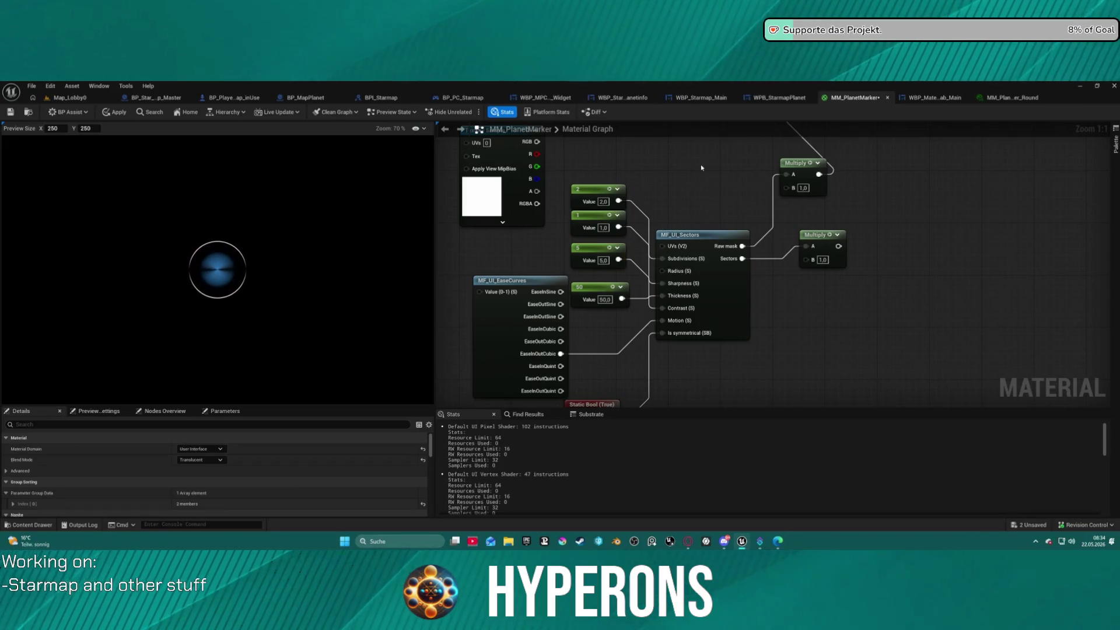
pyautogui.click(665, 163)
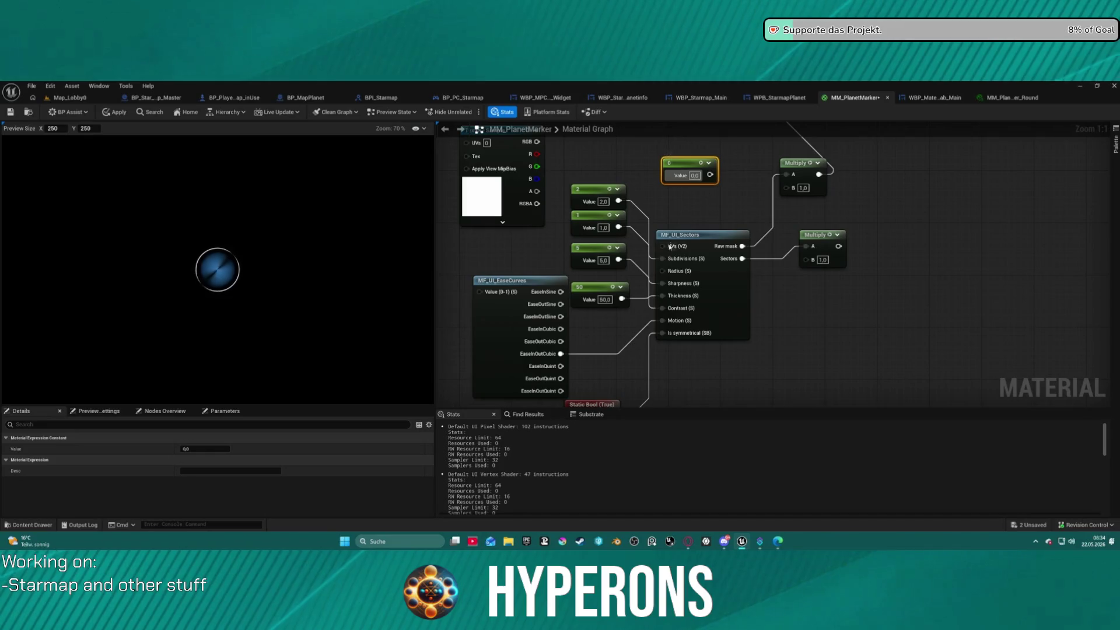
pyautogui.moveTo(708, 175)
pyautogui.mouseDown()
pyautogui.moveTo(707, 217)
pyautogui.moveTo(679, 258)
pyautogui.mouseUp()
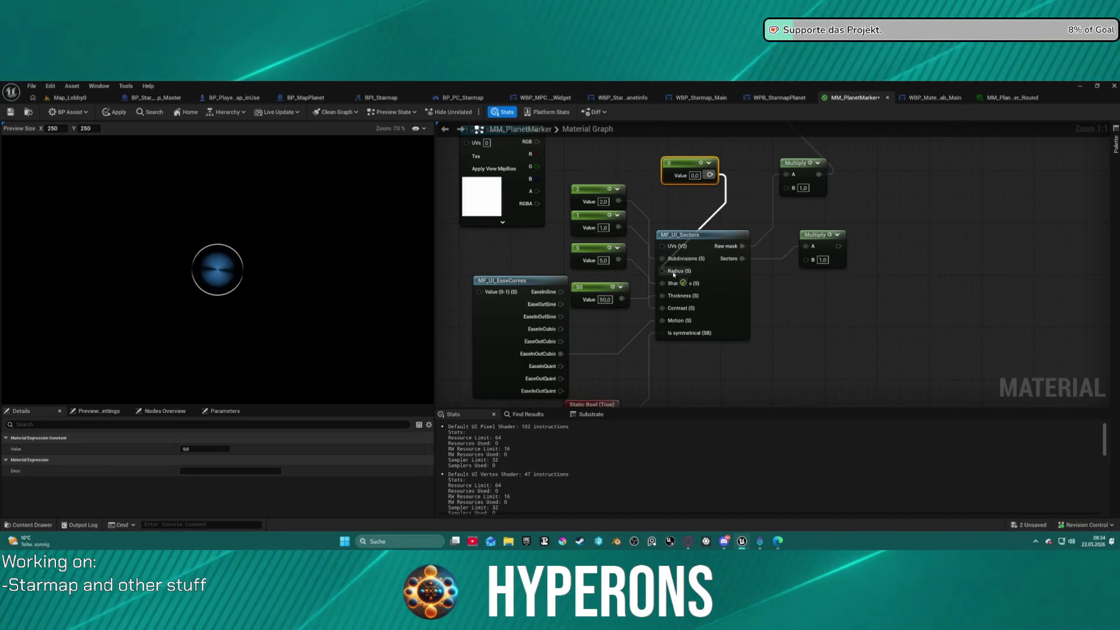
pyautogui.click(1032, 94)
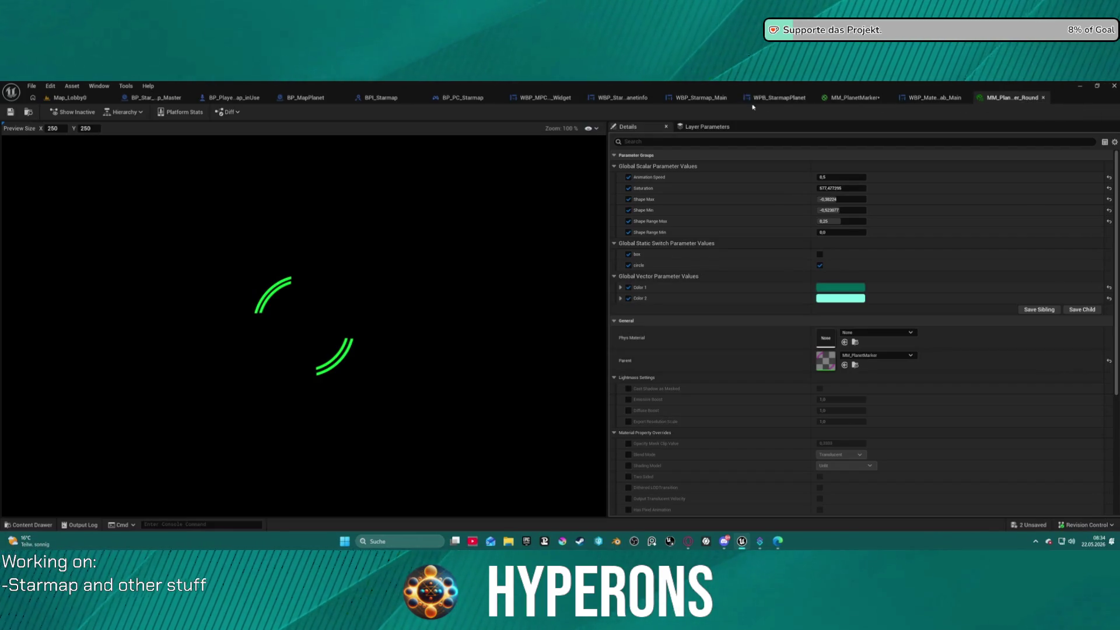
# Step: Compare the Round instance and WPB_StarmapPlanet ring previews, ending back in the MM_PlanetMarker graph
pyautogui.click(852, 97)
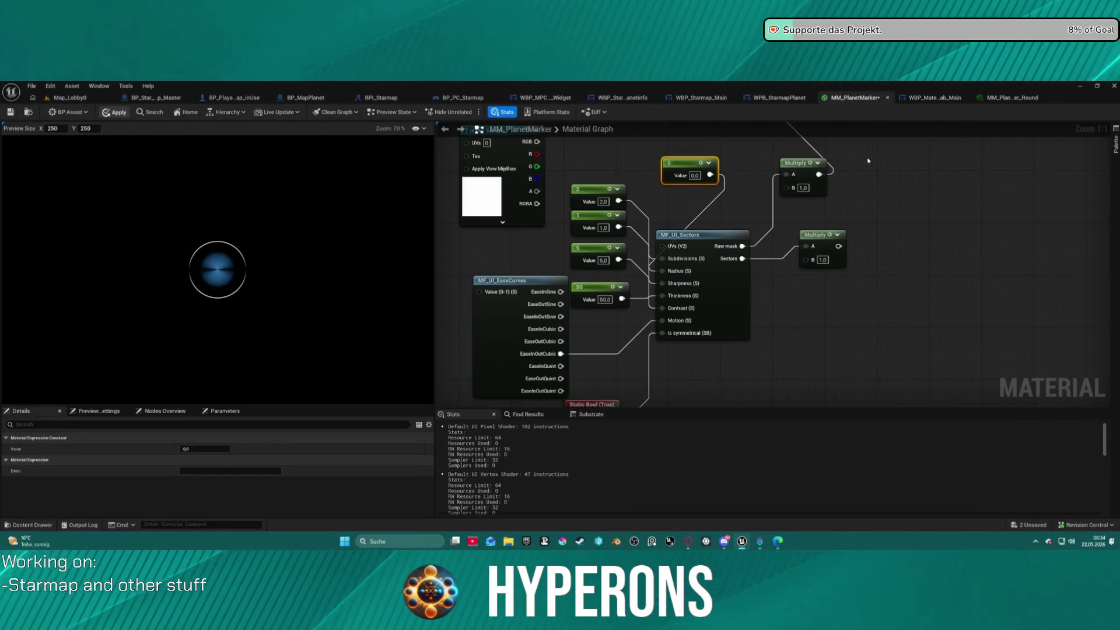
pyautogui.click(999, 98)
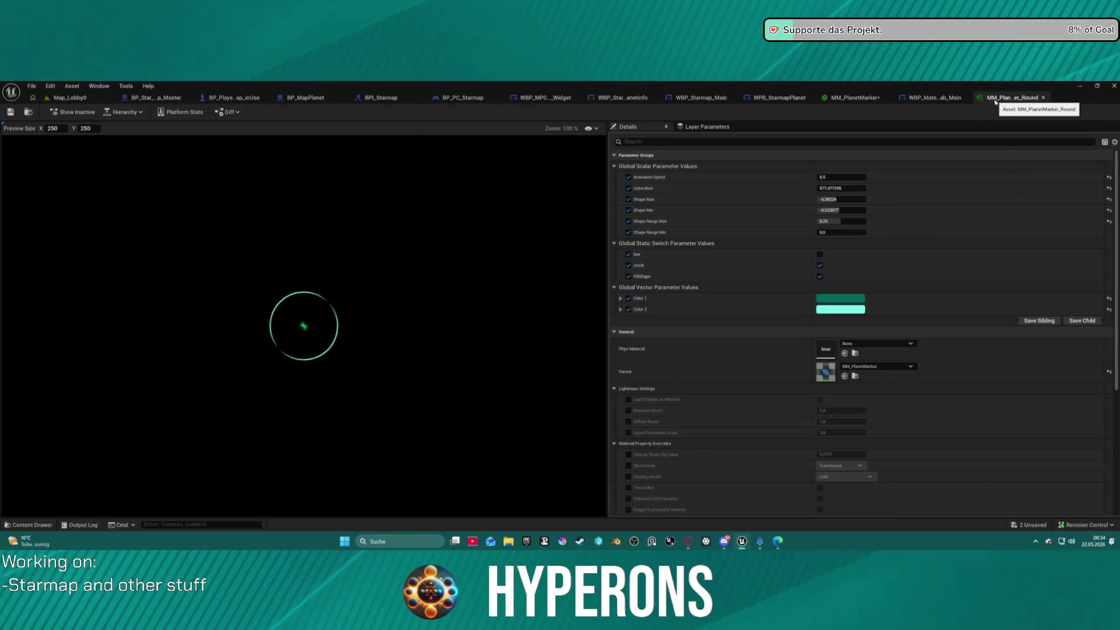
pyautogui.click(780, 97)
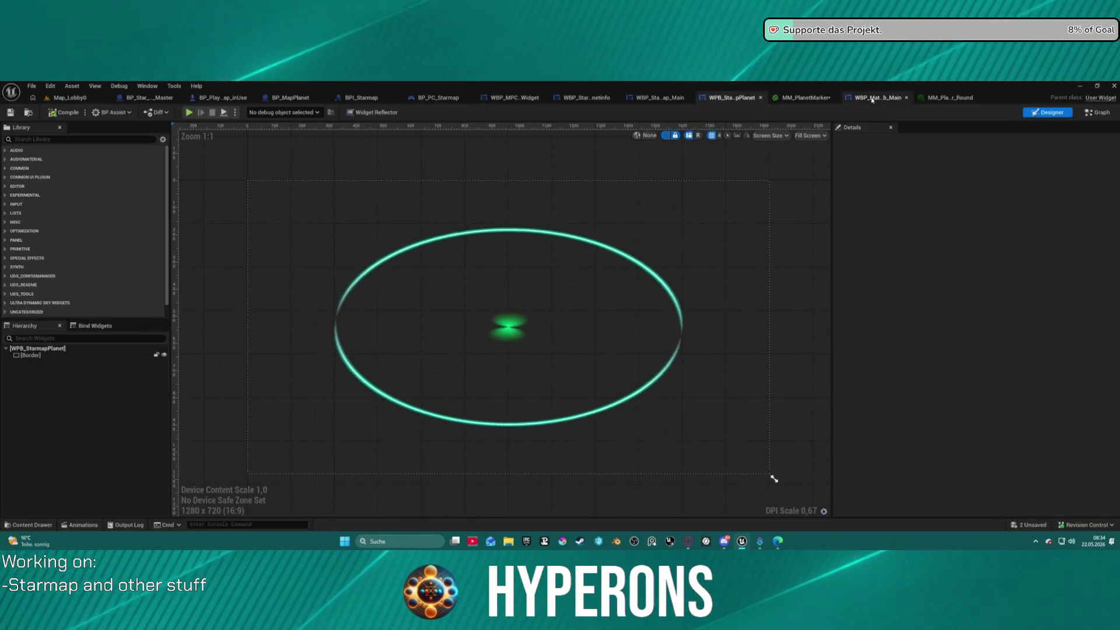
pyautogui.click(945, 97)
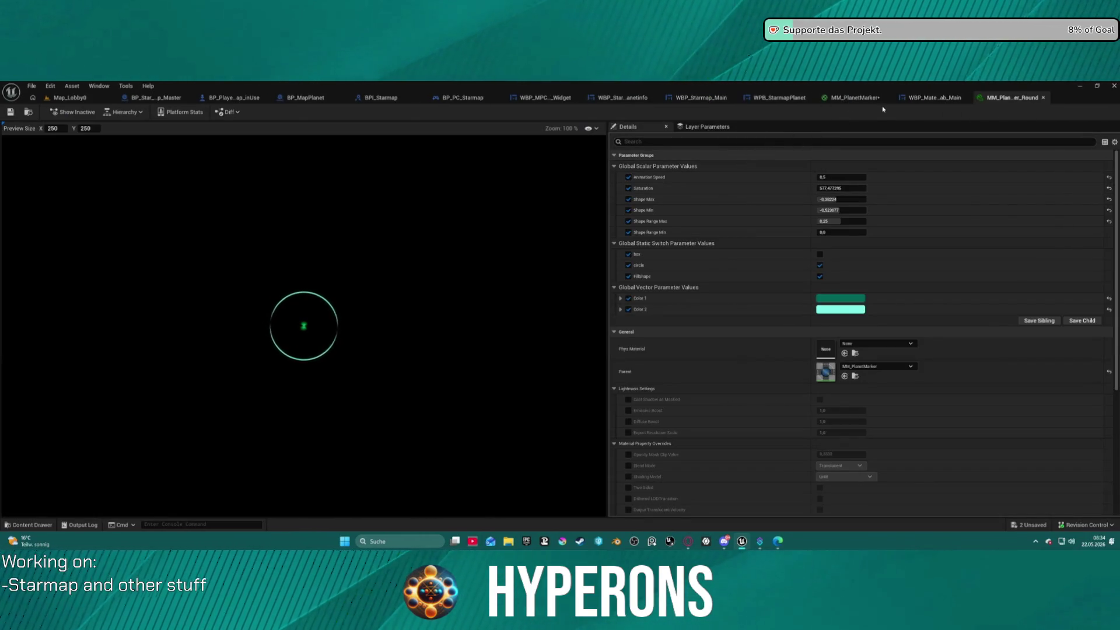
pyautogui.click(855, 98)
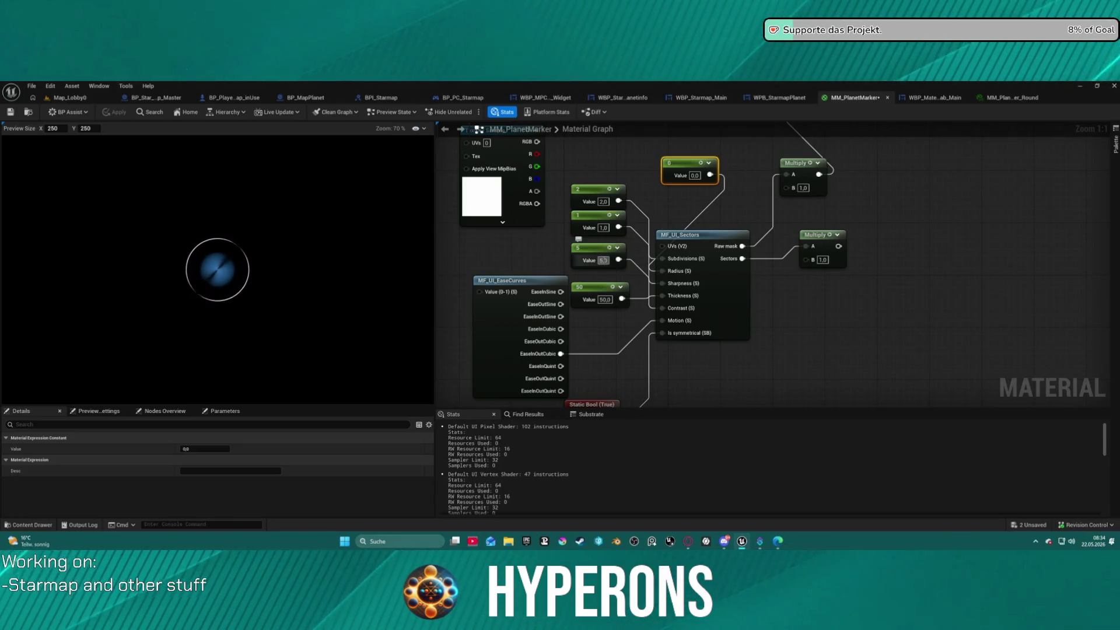
# Step: Set one MF_UI_Sectors constant to 1 (after trying 15) and change the 50 constant to 0
pyautogui.write('15')
pyautogui.press('Return')
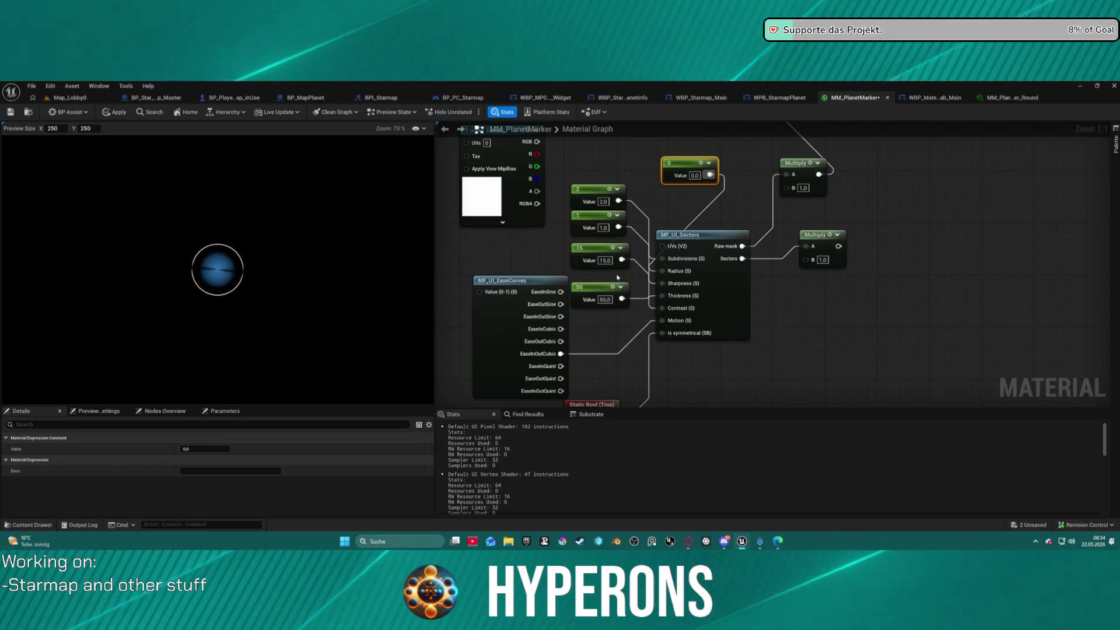
pyautogui.click(607, 260)
pyautogui.write('1')
pyautogui.press('Return')
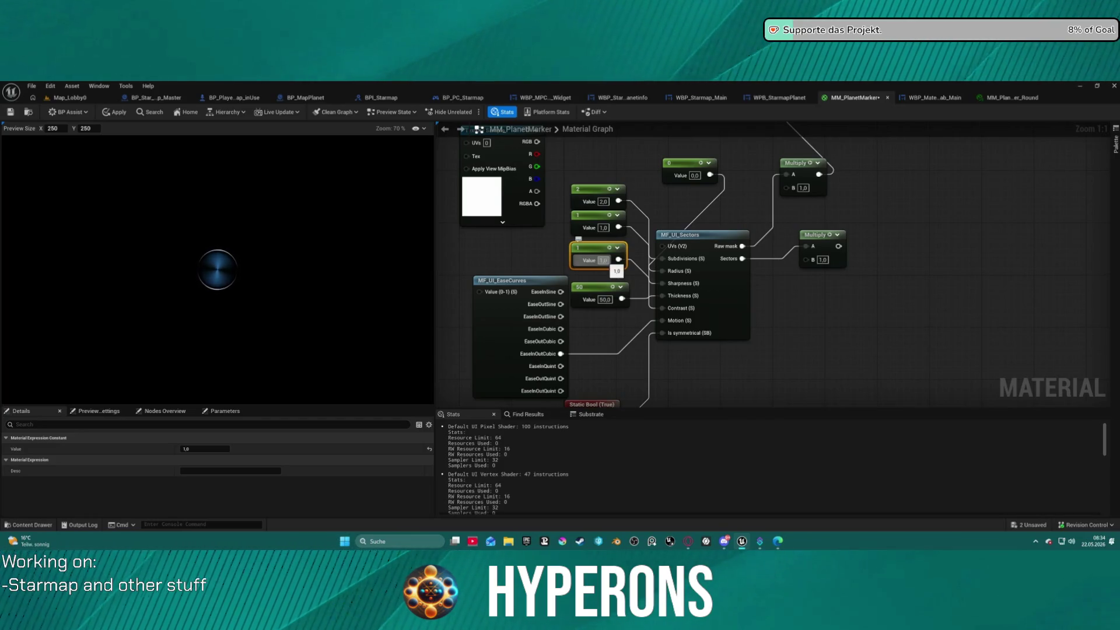
pyautogui.click(605, 299)
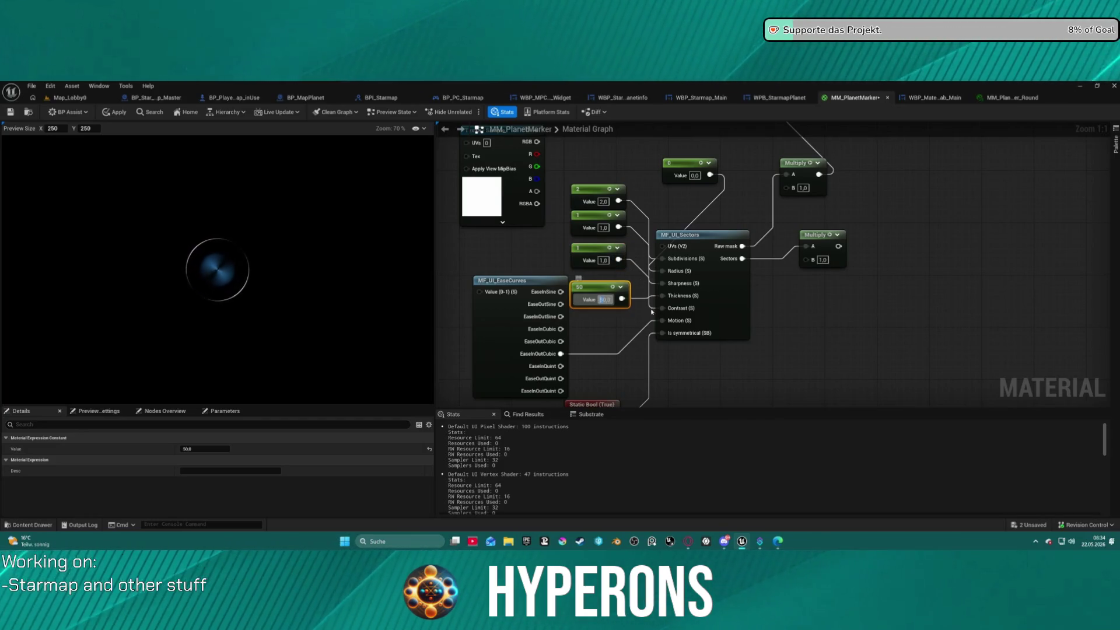
pyautogui.write('100')
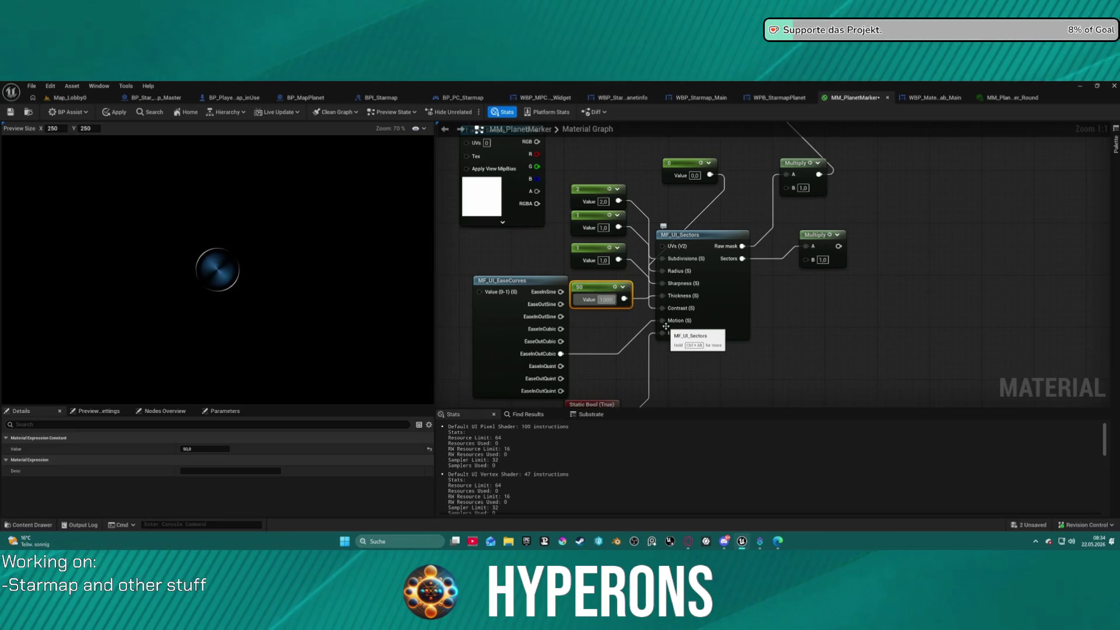
pyautogui.press('Return')
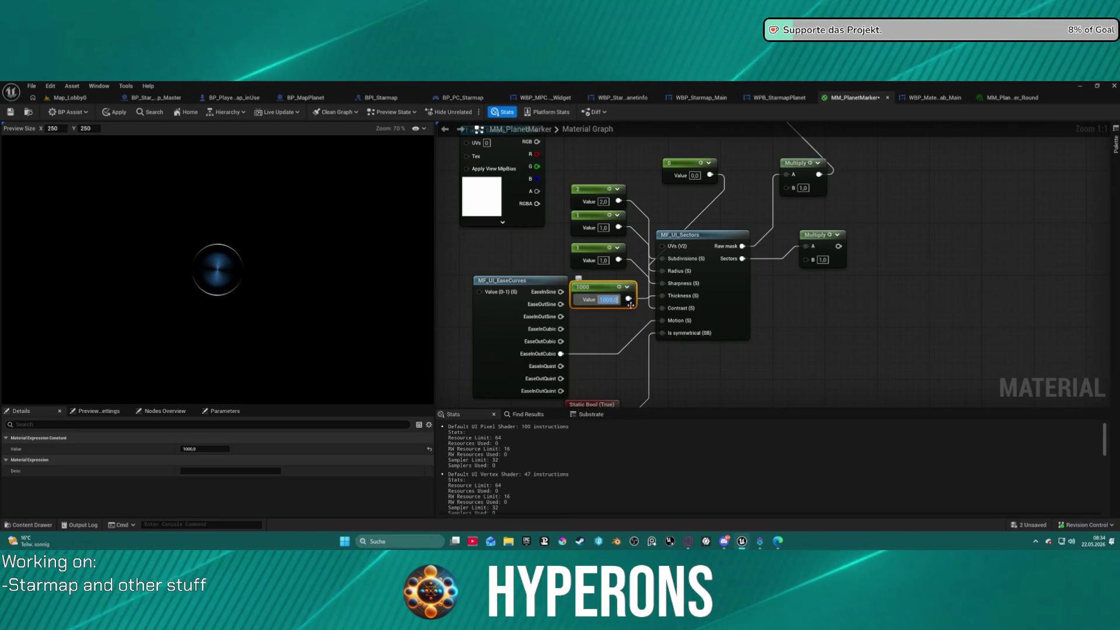
pyautogui.write('0')
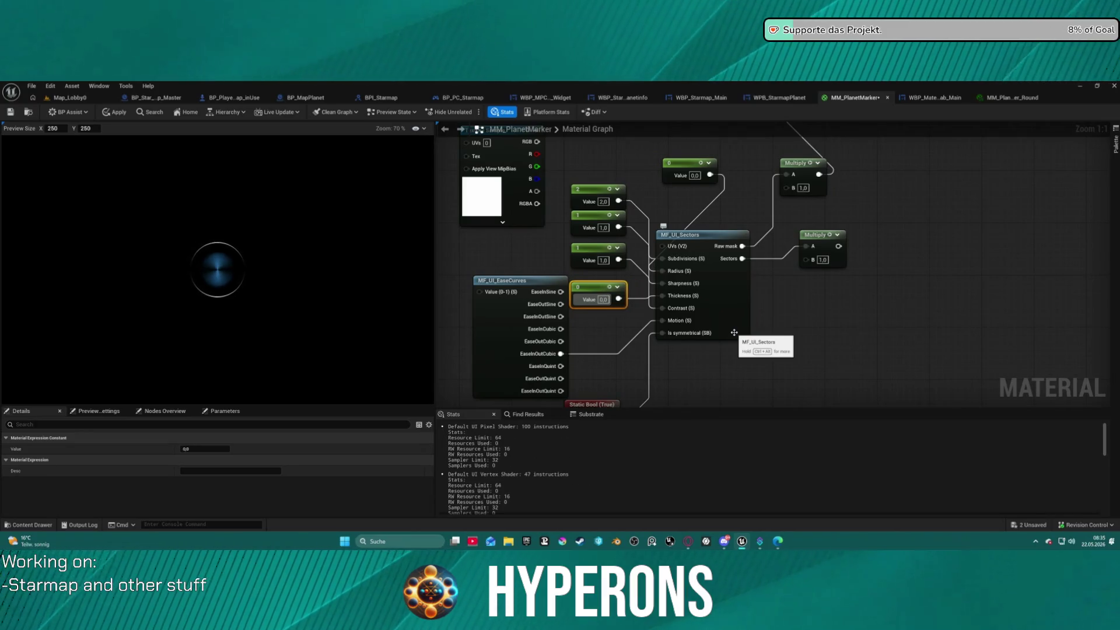
# Step: Turn the symmetry Static Bool to False and break the ease-curve wire into Motion
pyautogui.moveTo(732, 372); pyautogui.dragTo(672, 304)
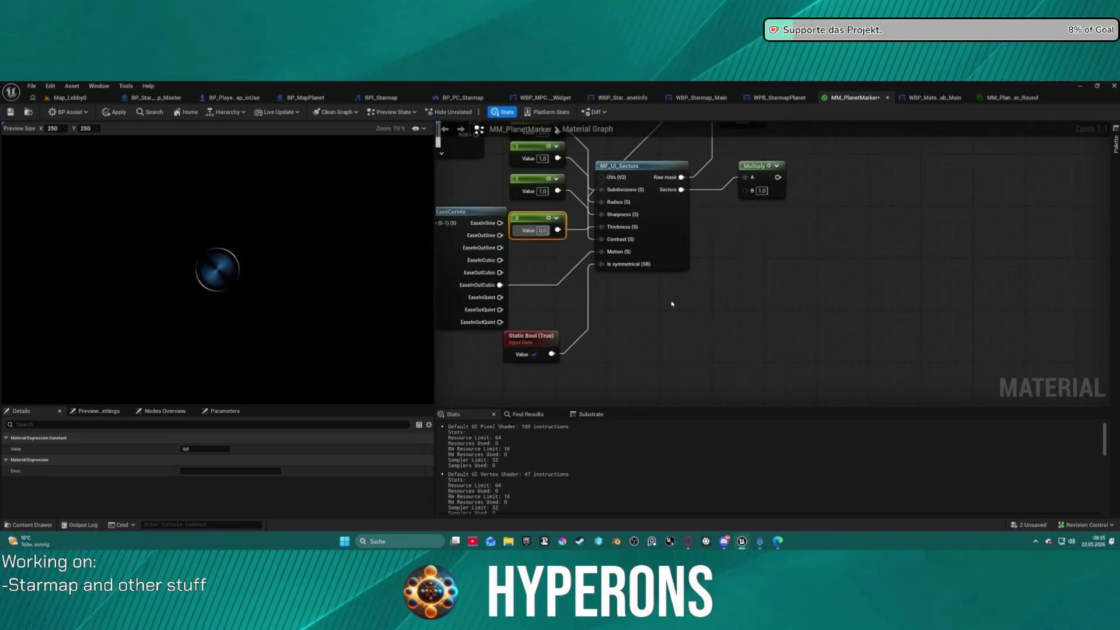
pyautogui.click(531, 358)
pyautogui.click(534, 355)
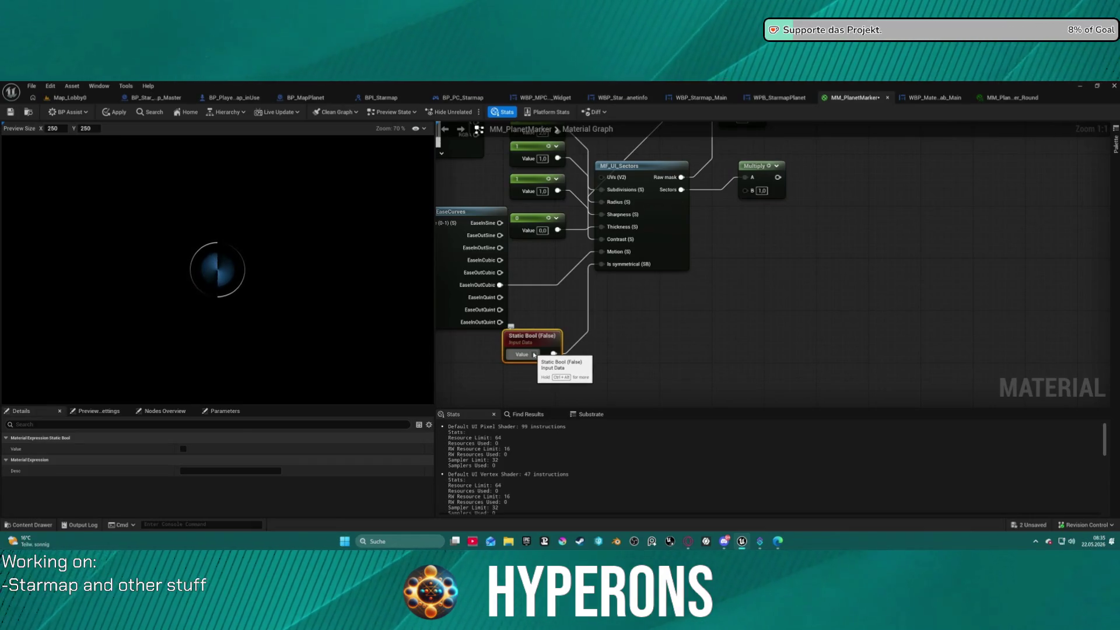
pyautogui.moveTo(532, 288)
pyautogui.mouseDown()
pyautogui.moveTo(559, 343)
pyautogui.moveTo(640, 319)
pyautogui.moveTo(650, 335)
pyautogui.mouseUp()
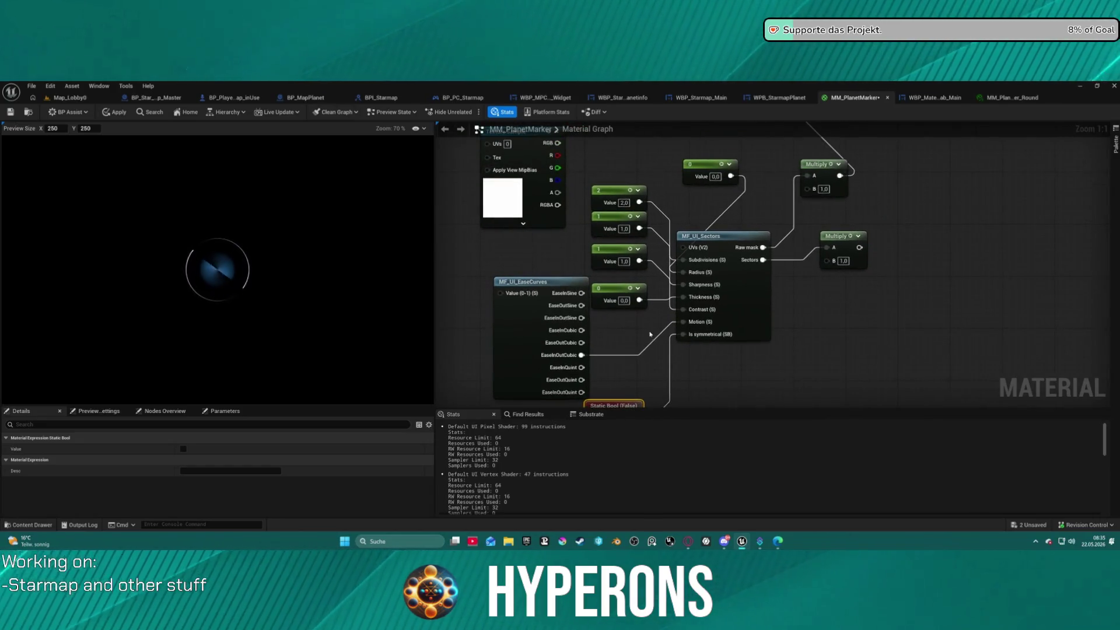
pyautogui.keyDown('alt'); pyautogui.click(654, 342); pyautogui.keyUp('alt')
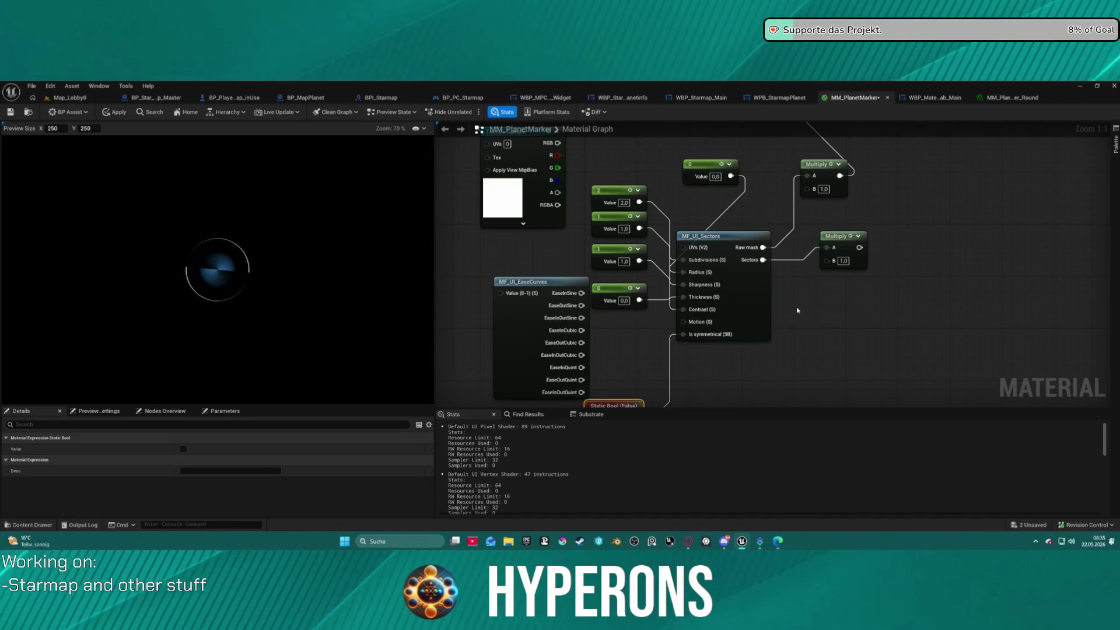
pyautogui.moveTo(868, 302); pyautogui.dragTo(821, 342)
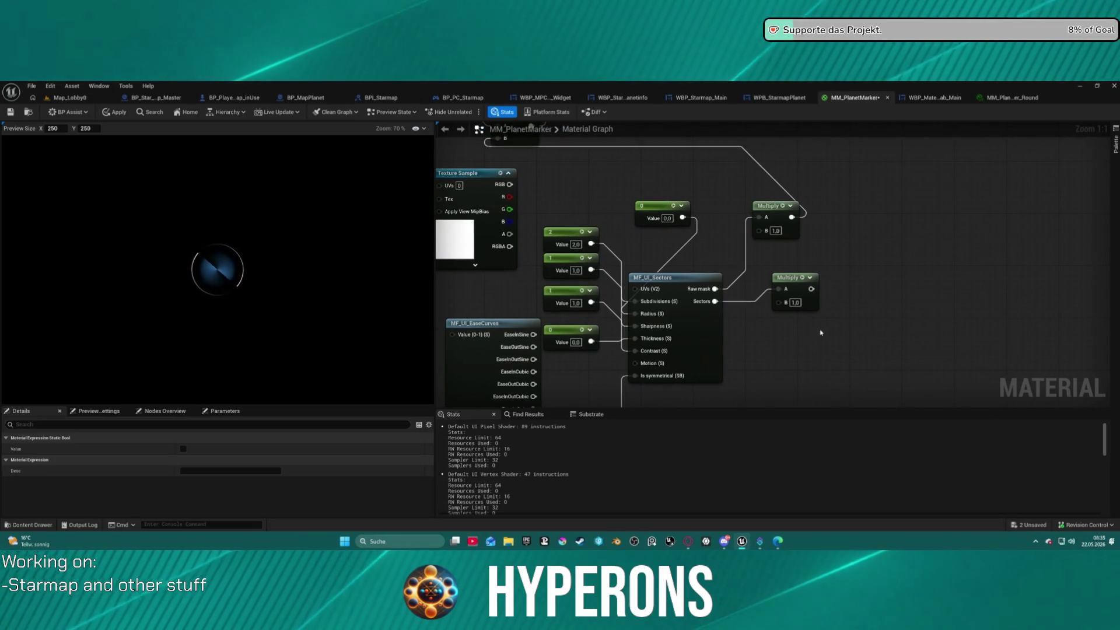
# Step: Add a trial constant of 1 wired into MF_UI_Sectors, then delete it
pyautogui.click(569, 367)
pyautogui.moveTo(611, 381)
pyautogui.mouseDown()
pyautogui.moveTo(635, 363)
pyautogui.moveTo(569, 366)
pyautogui.mouseUp()
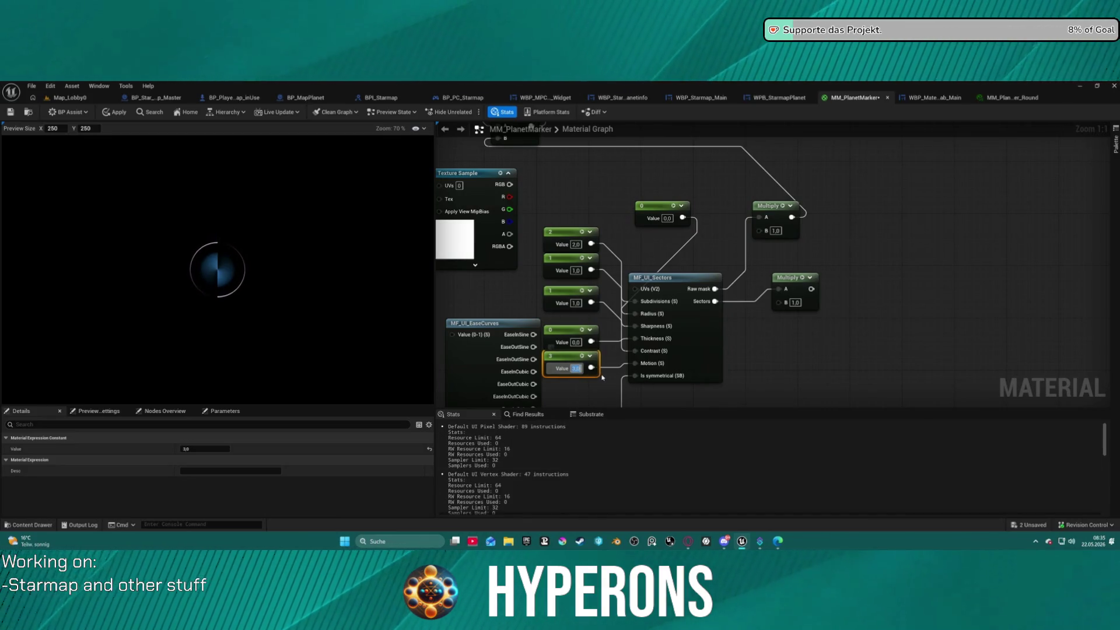
pyautogui.write('1')
pyautogui.press('Return')
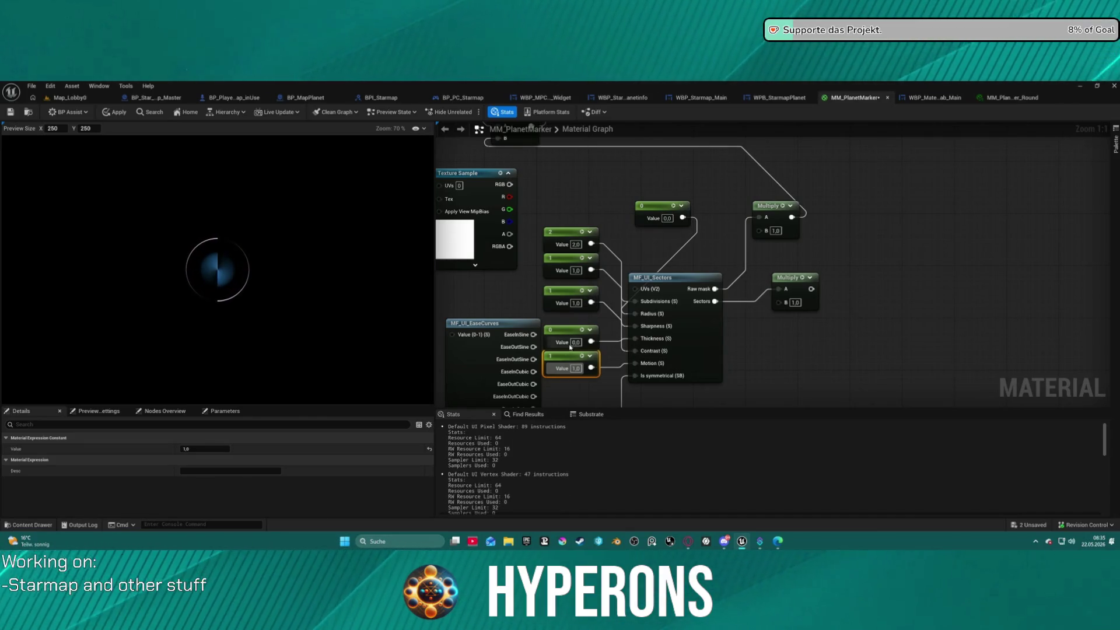
pyautogui.click(611, 368)
pyautogui.moveTo(638, 386); pyautogui.dragTo(567, 354)
pyautogui.press('Delete')
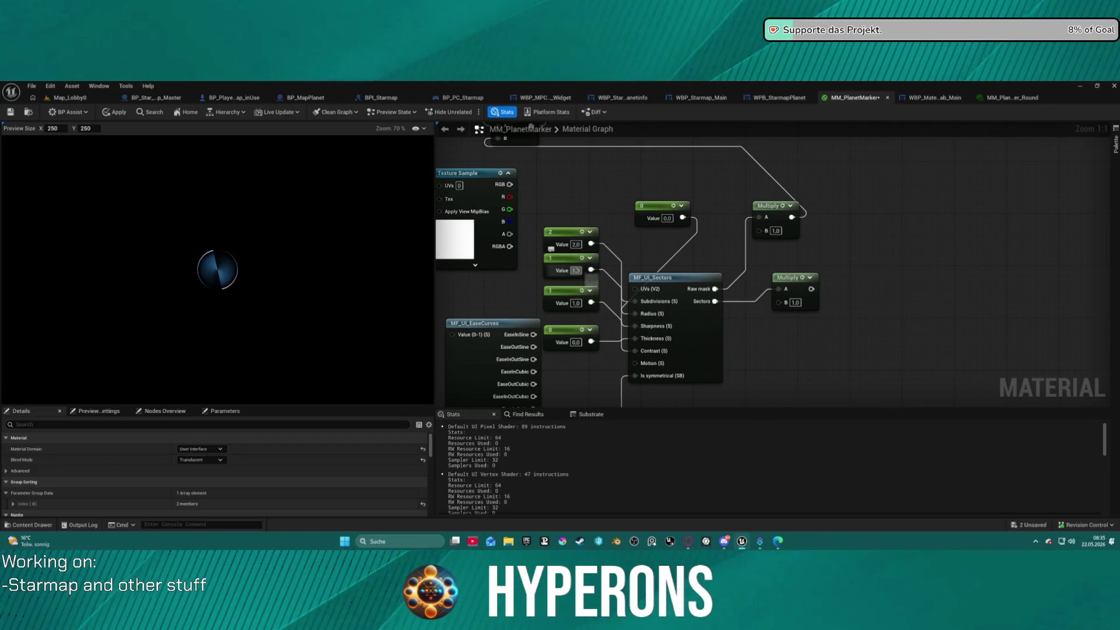
# Step: Wire the 1 constant into MF_UI_Sectors' Sharpness and set the bottom constant to 10
pyautogui.click(576, 270)
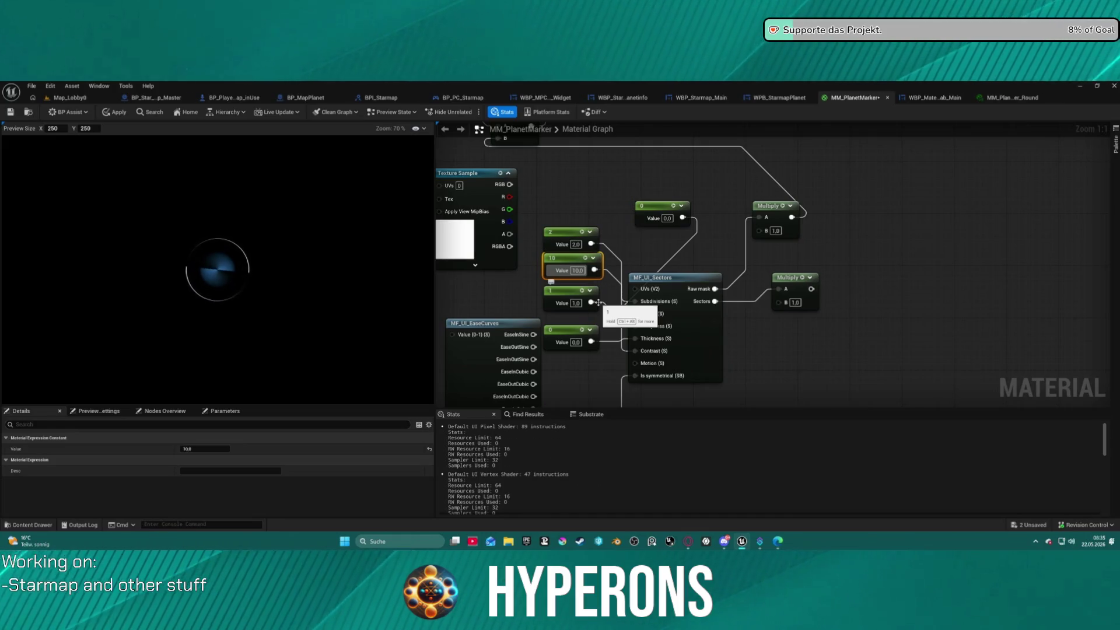
pyautogui.moveTo(598, 303); pyautogui.dragTo(623, 324)
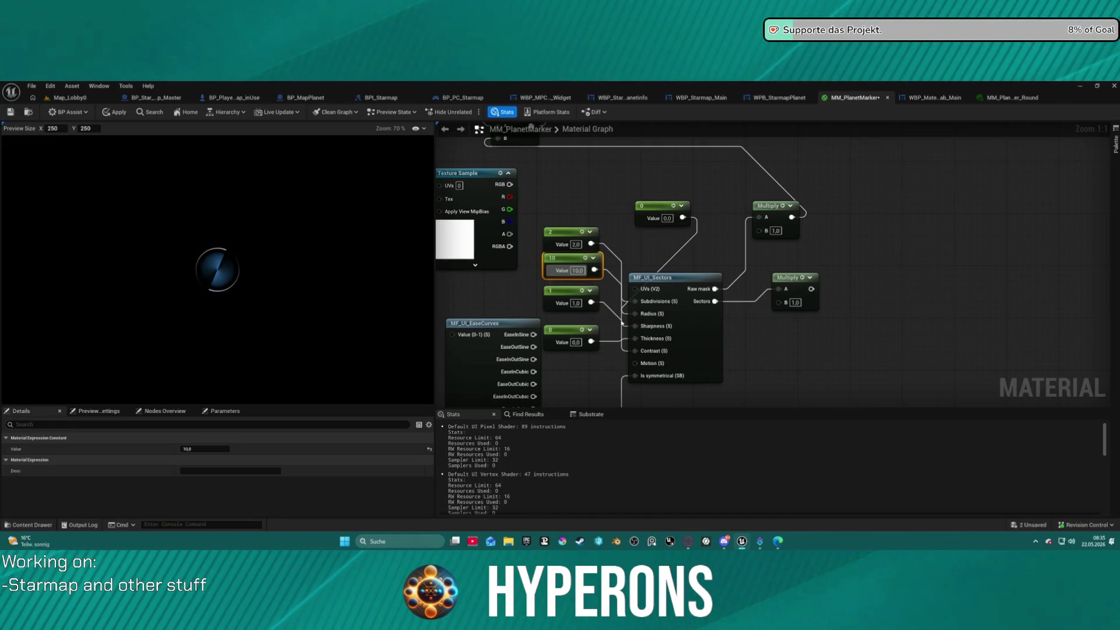
pyautogui.click(576, 302)
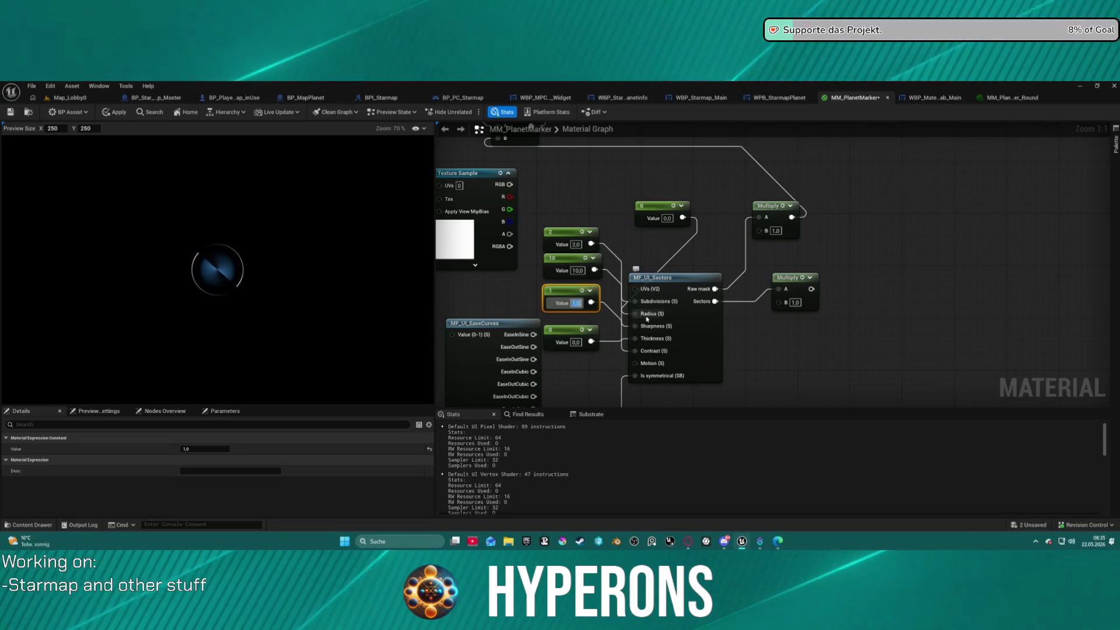
pyautogui.click(575, 342)
pyautogui.write('10')
pyautogui.press('Return')
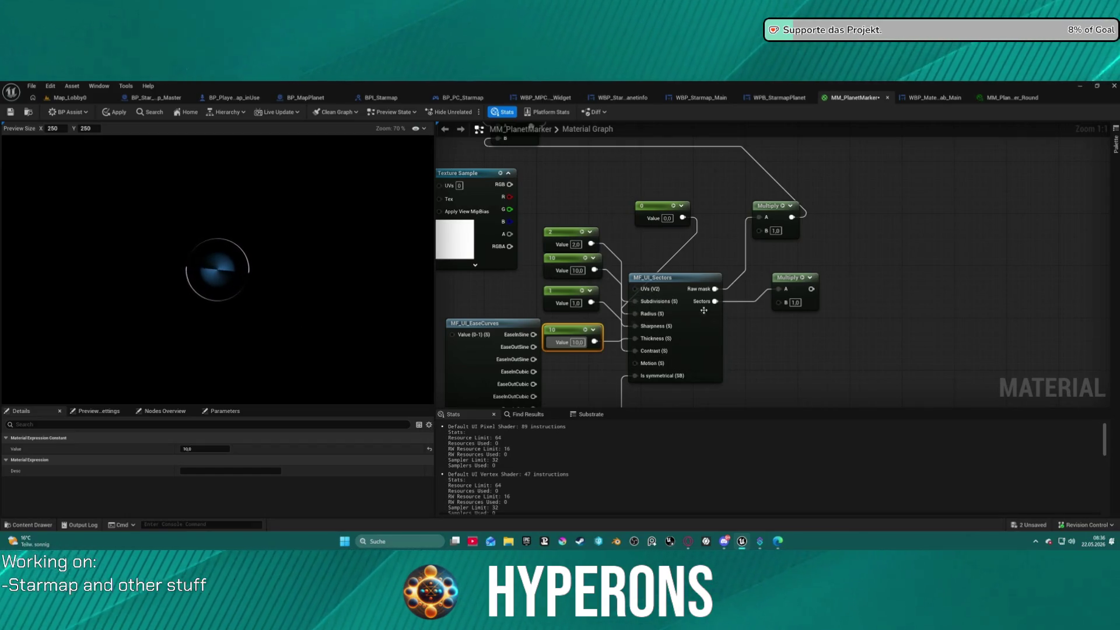
pyautogui.moveTo(688, 370)
pyautogui.mouseDown()
pyautogui.moveTo(681, 326)
pyautogui.moveTo(673, 334)
pyautogui.mouseUp()
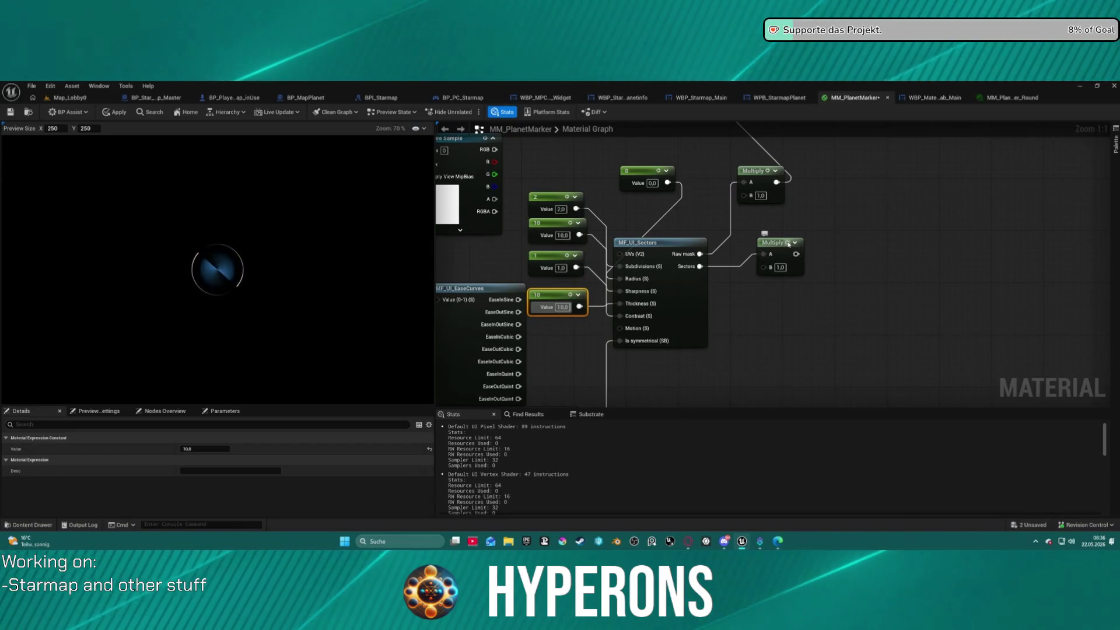
# Step: Preview the Multiply node and try 15 on the third MF_UI_Sectors constant
pyautogui.press('space')
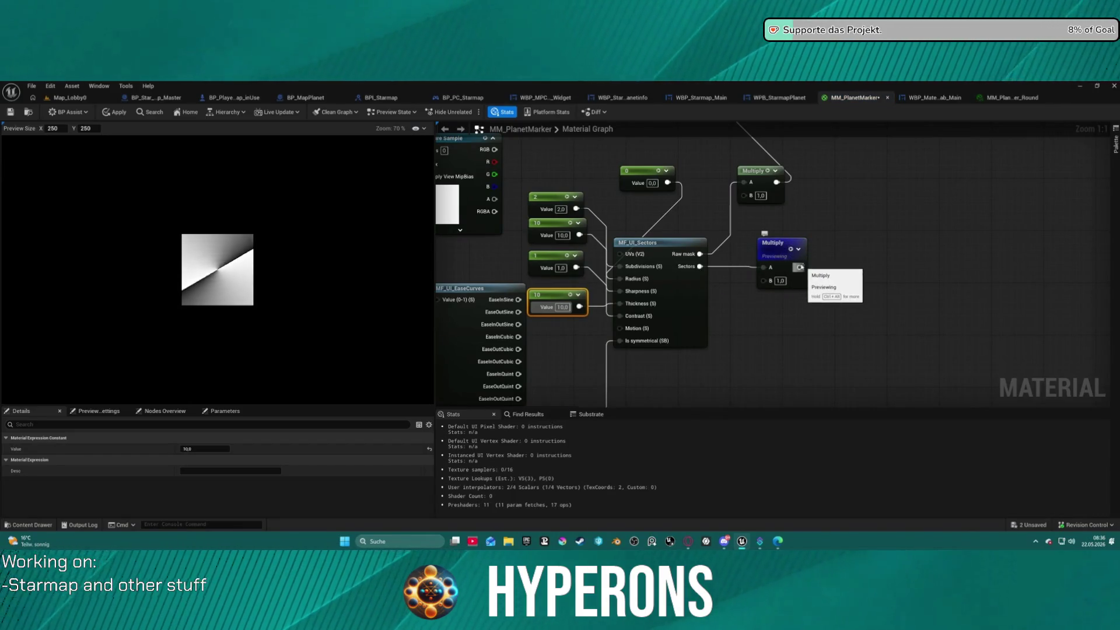
pyautogui.click(788, 243)
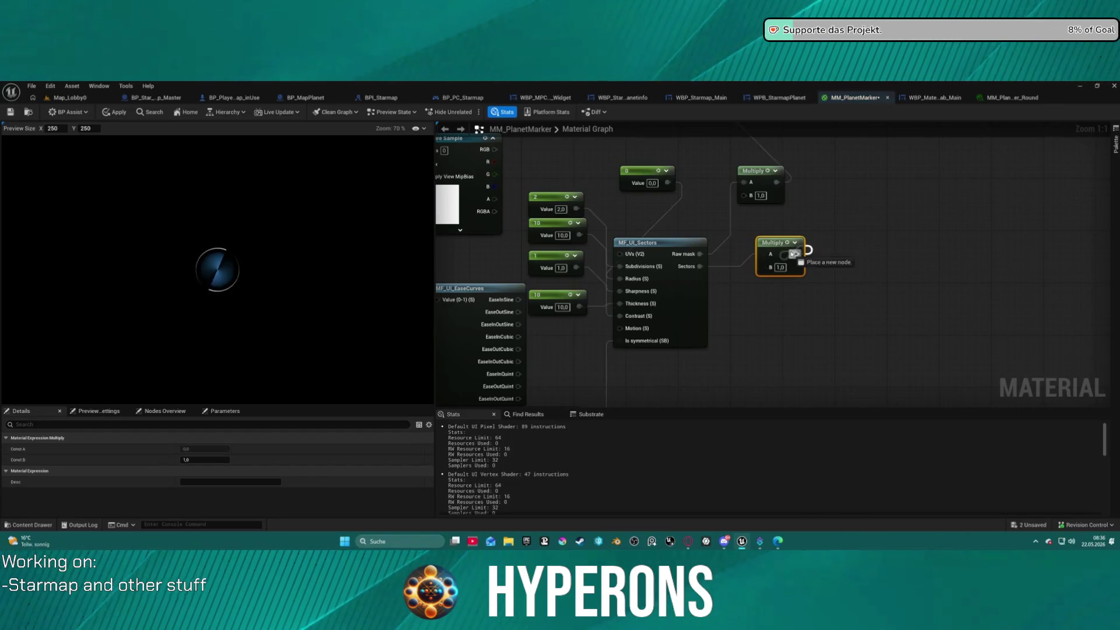
pyautogui.click(561, 270)
pyautogui.write('0')
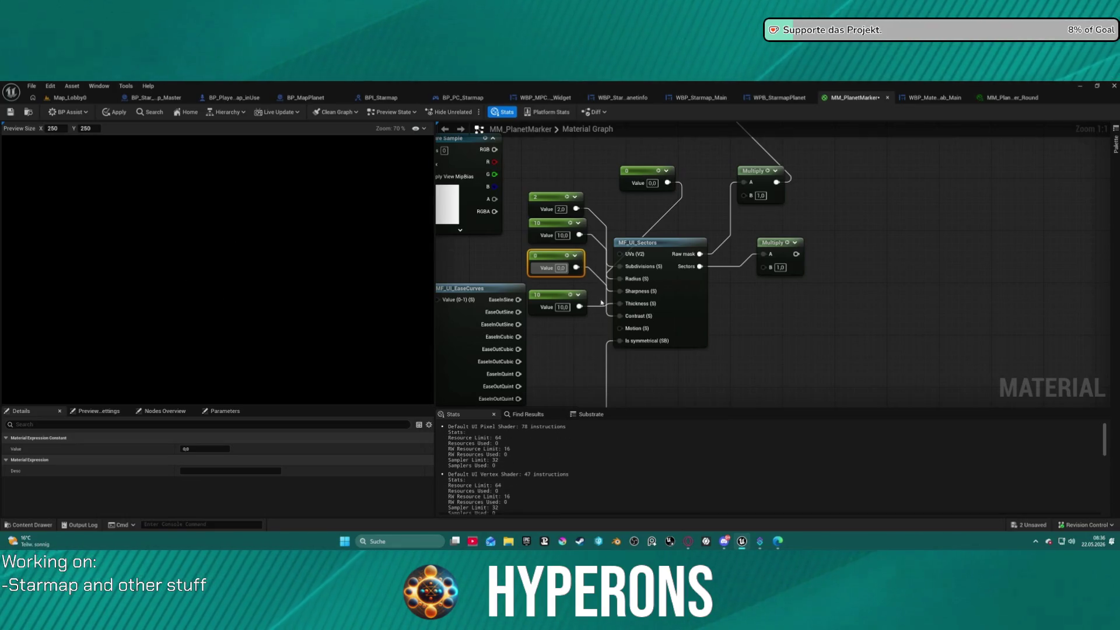
pyautogui.write('15')
pyautogui.press('Return')
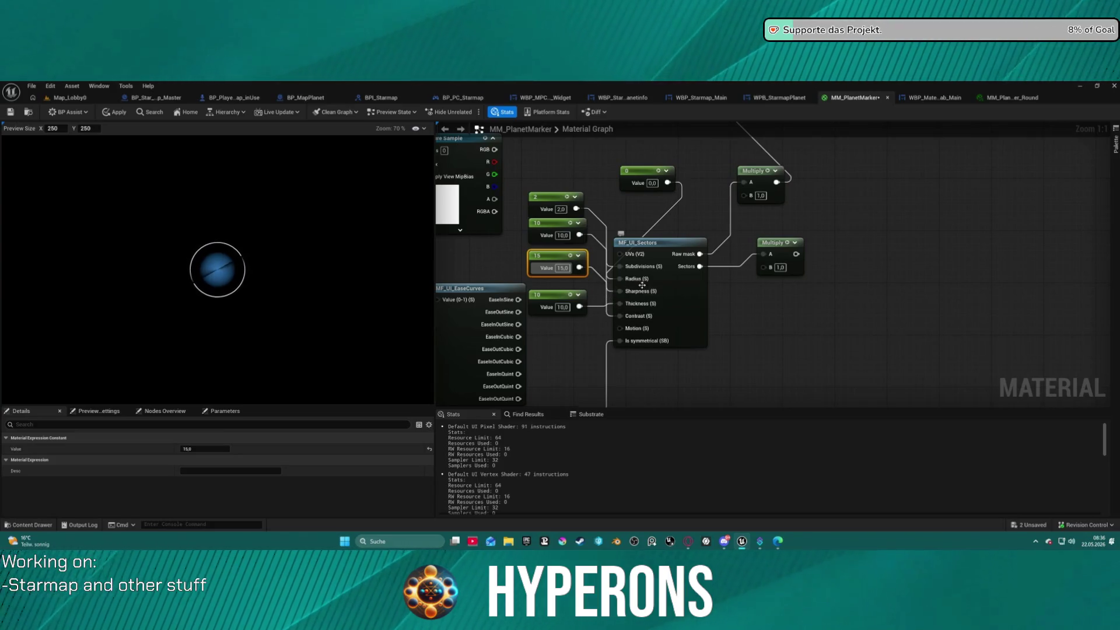
pyautogui.click(748, 288)
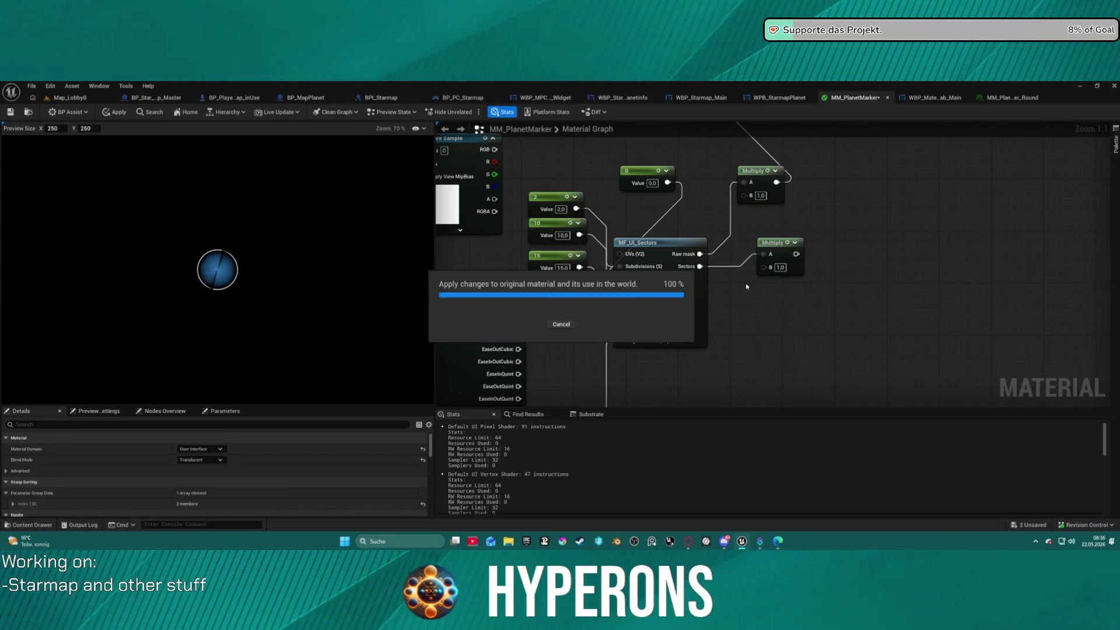
# Step: Undo the constant value changes and the added zero constant, restoring values 4, 1, 3 and 5
pyautogui.hotkey('ctrl', 'z')
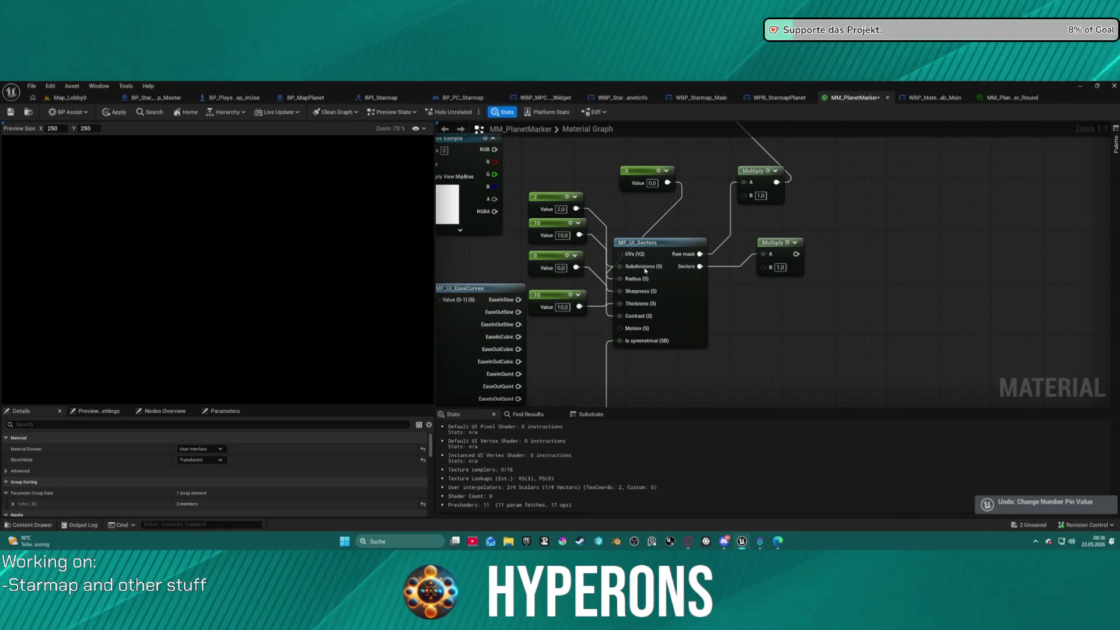
pyautogui.hotkey('ctrl', 'z')
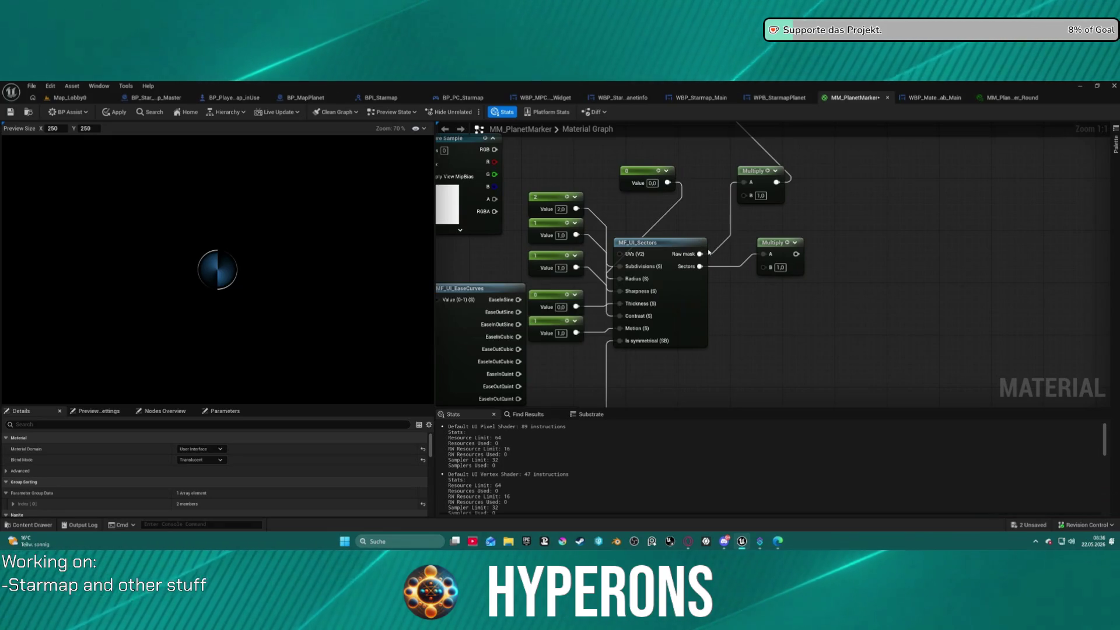
pyautogui.hotkey('ctrl', 'z')
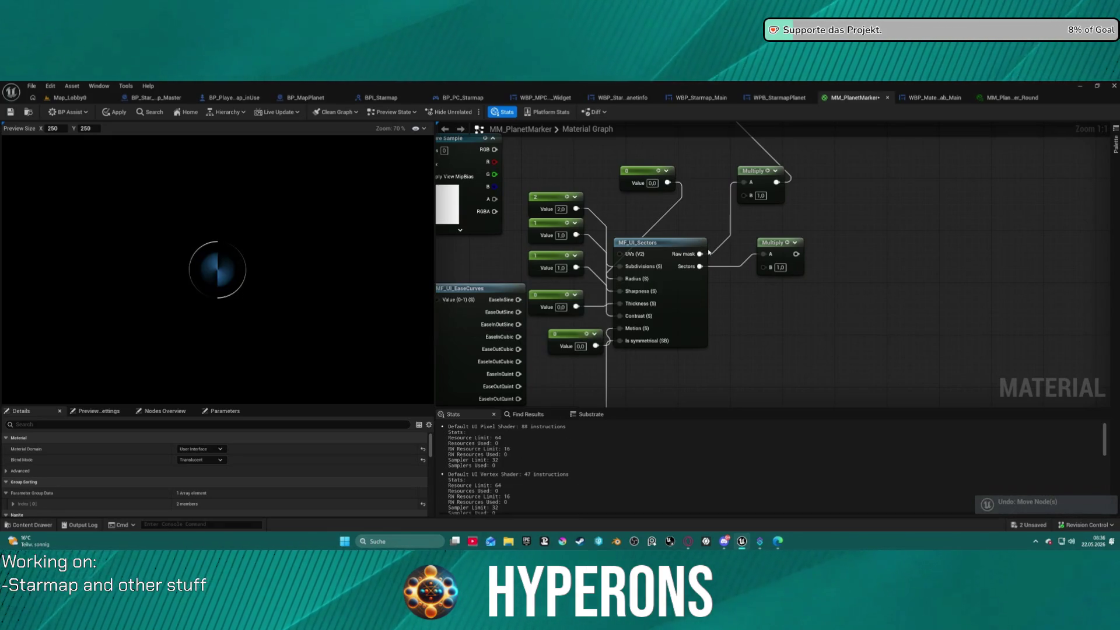
pyautogui.hotkey('ctrl', 'z')
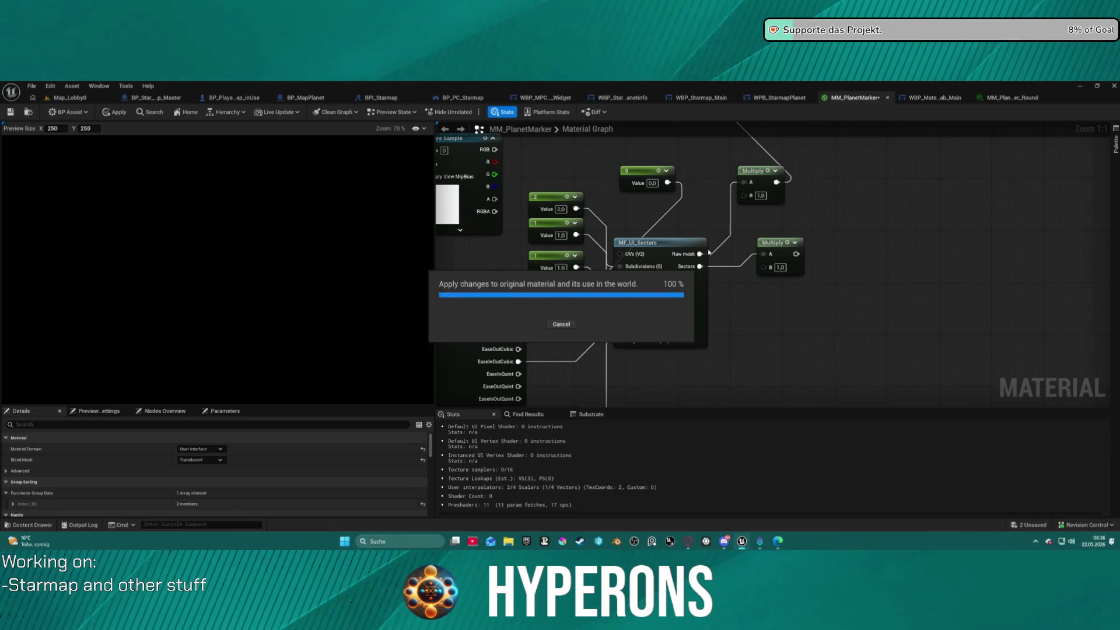
pyautogui.hotkey('ctrl', 'z')
pyautogui.hotkey('ctrl', 'z')
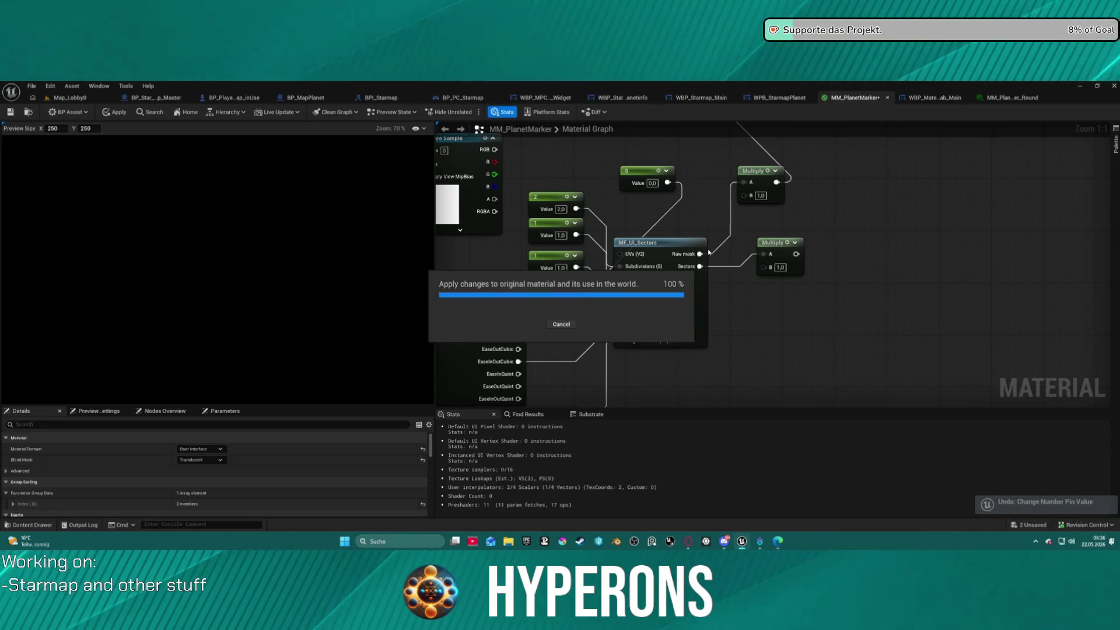
pyautogui.hotkey('ctrl', 'z')
pyautogui.hotkey('ctrl', 'z')
pyautogui.hotkey('ctrl', 'z')
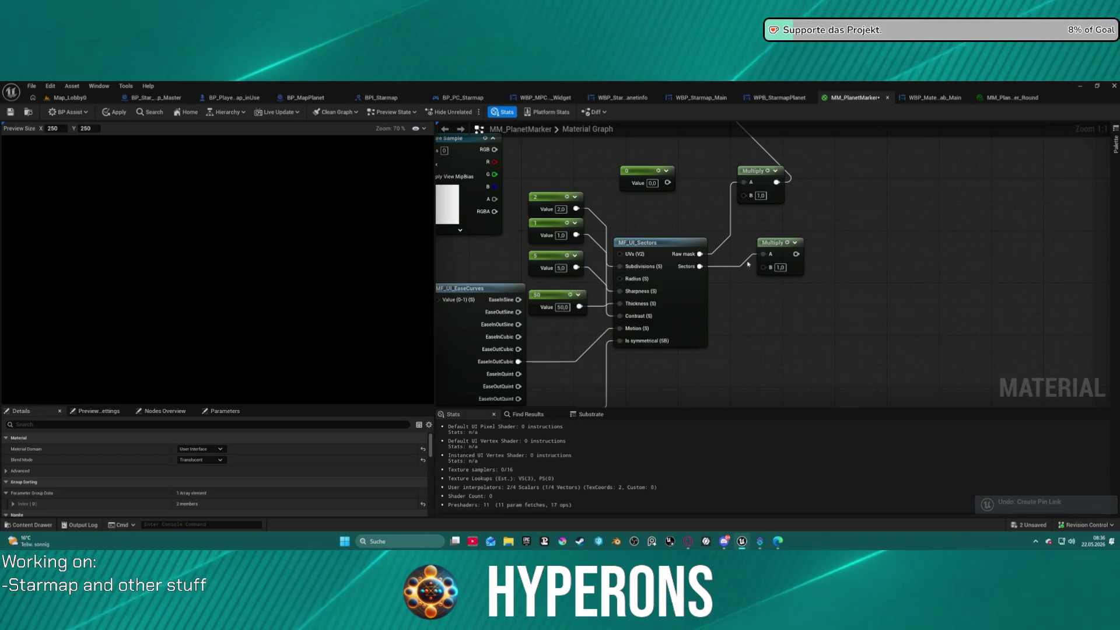
pyautogui.hotkey('ctrl', 'z')
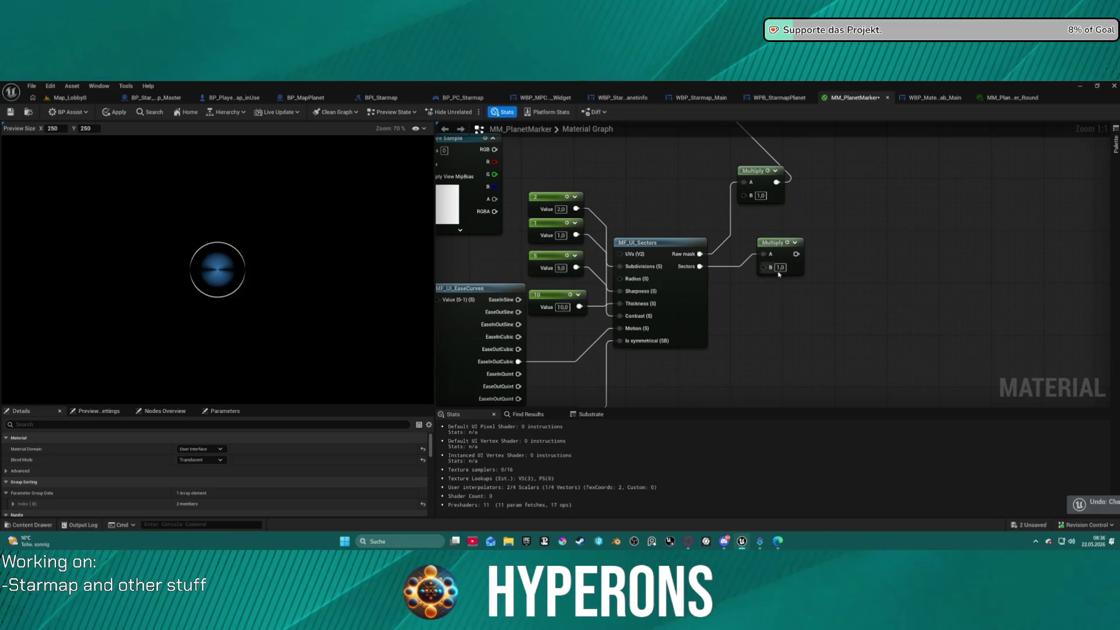
pyautogui.hotkey('ctrl', 'z')
pyautogui.hotkey('ctrl', 'z')
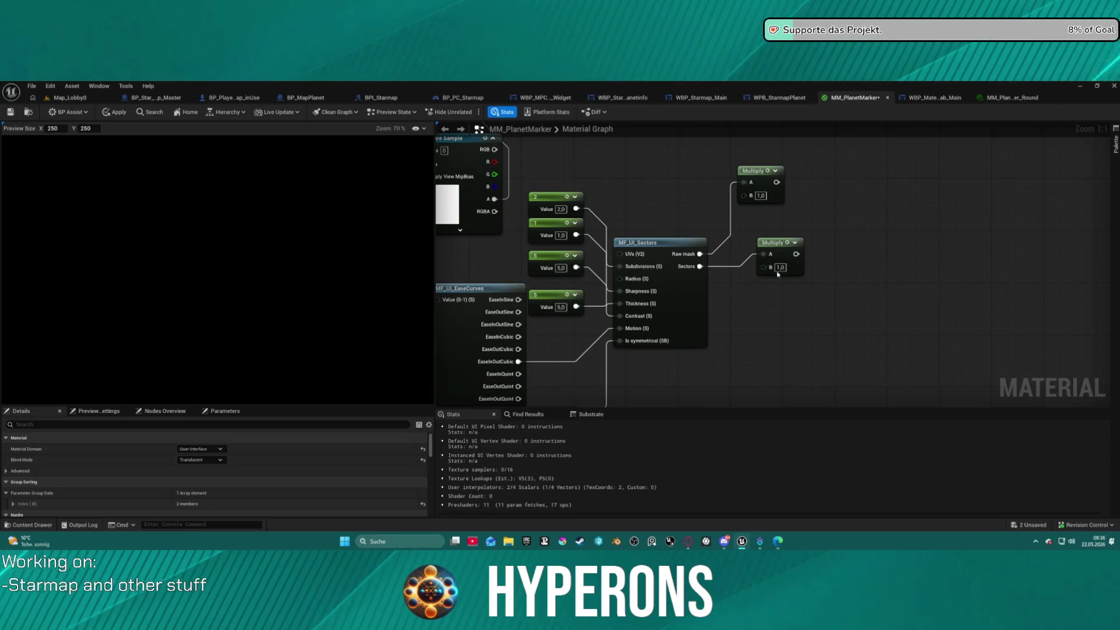
pyautogui.hotkey('ctrl', 'z')
pyautogui.hotkey('ctrl', 'z')
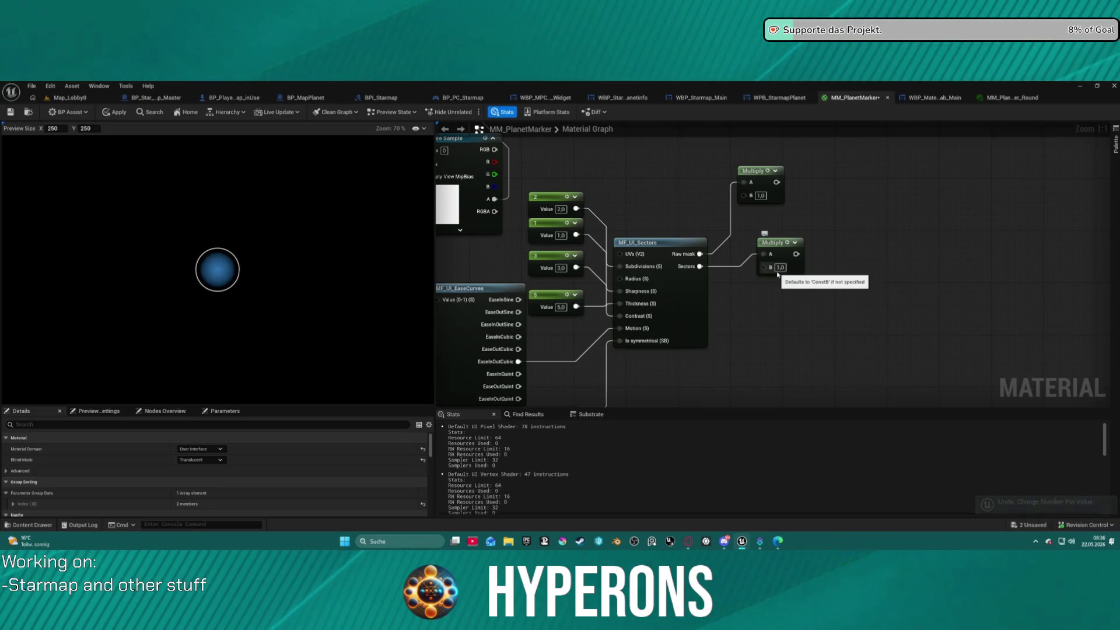
pyautogui.hotkey('ctrl', 'z')
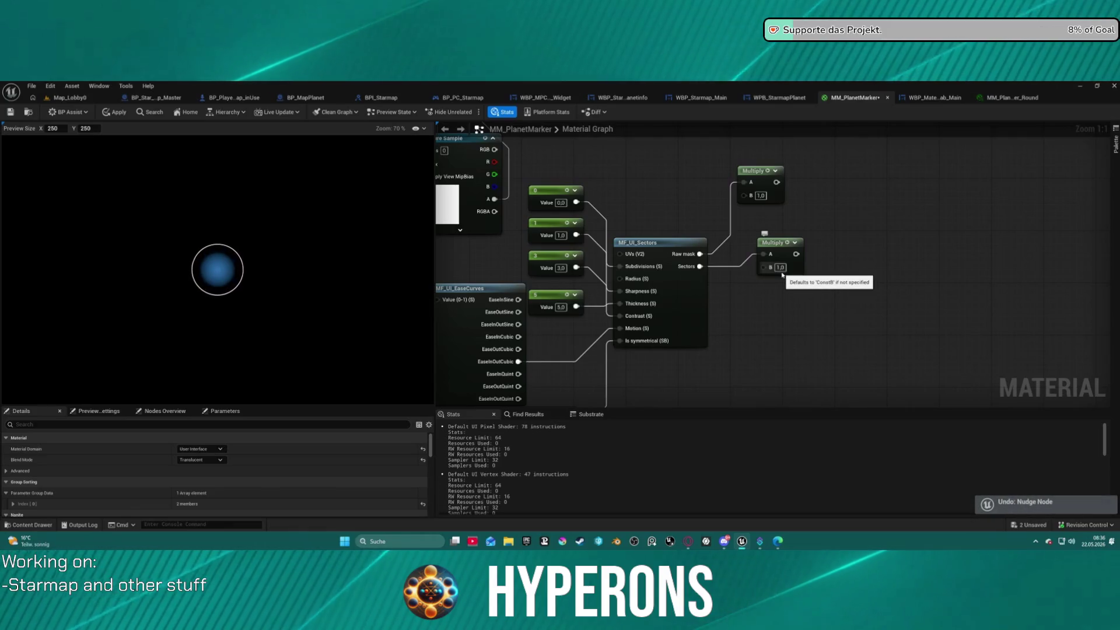
pyautogui.hotkey('ctrl', 'z')
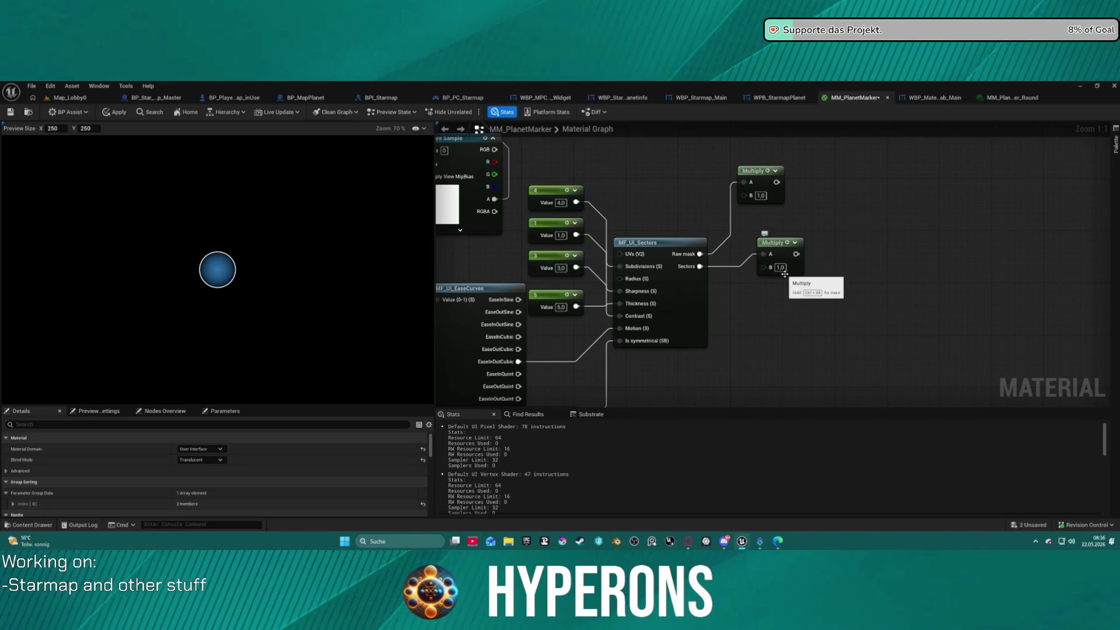
pyautogui.hotkey('ctrl', 'z')
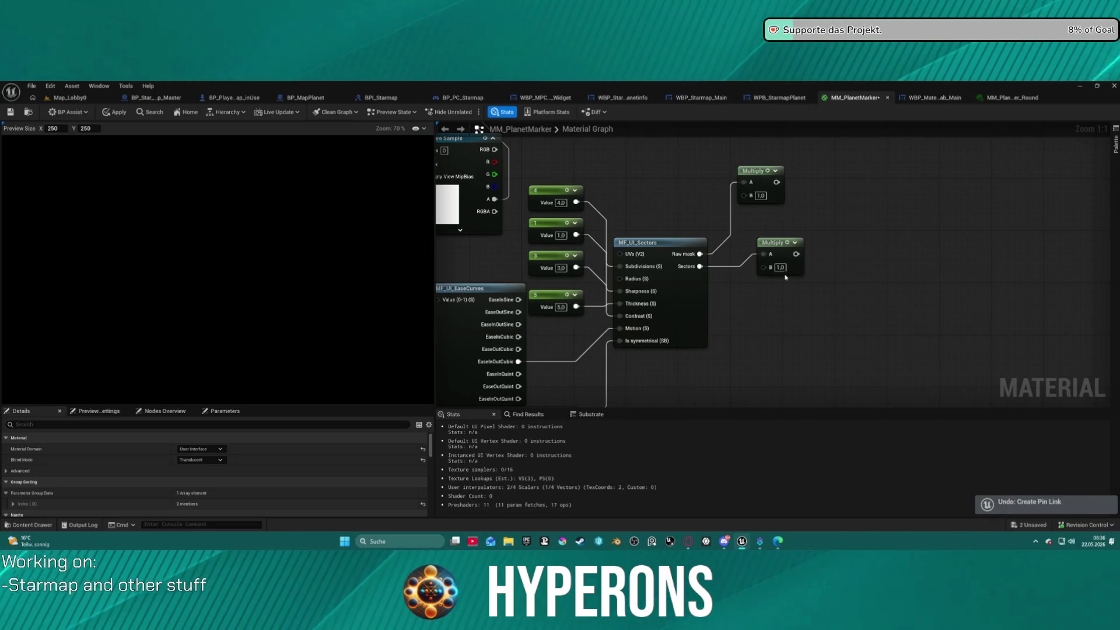
pyautogui.hotkey('ctrl', 'z')
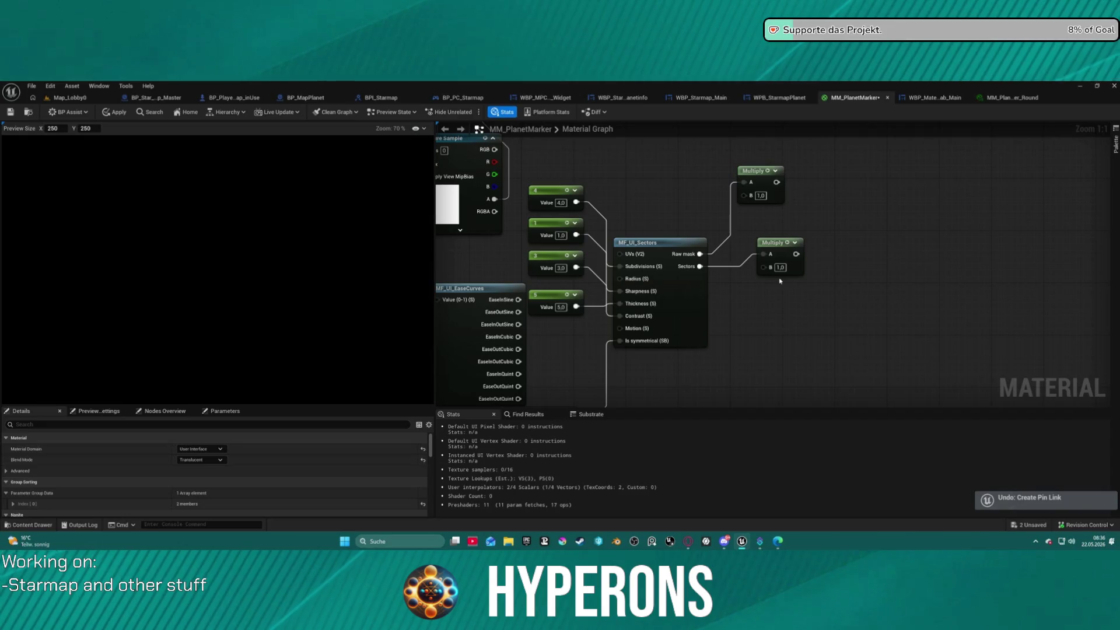
# Step: Undo the wiring changes and the extra Multiply node, then preview the Sectors-fed Multiply
pyautogui.hotkey('ctrl', 'y')
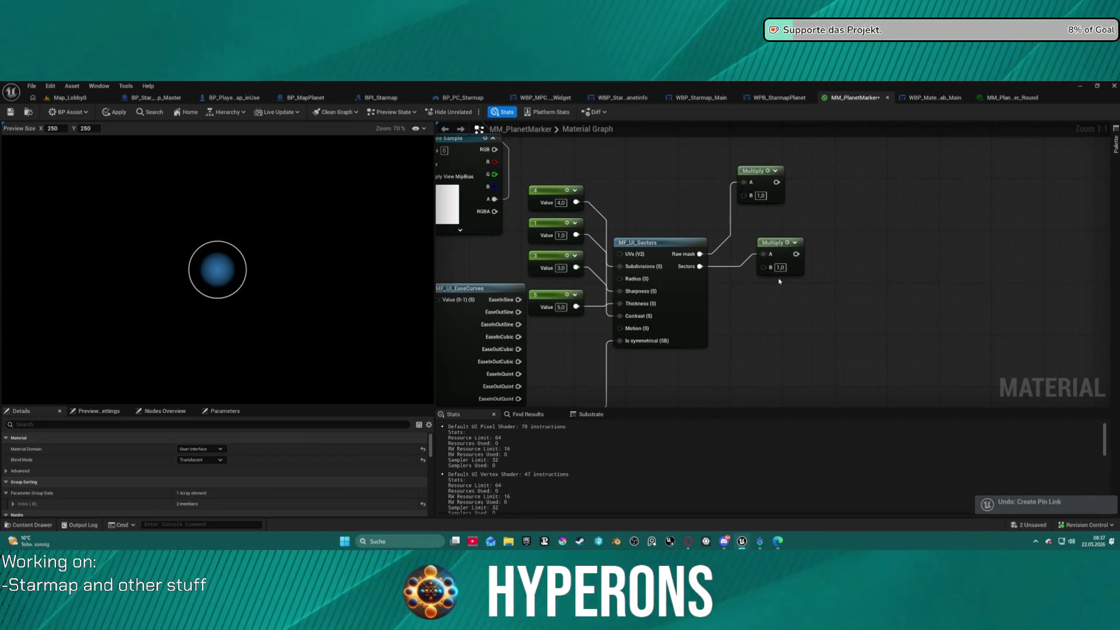
pyautogui.hotkey('ctrl', 'z')
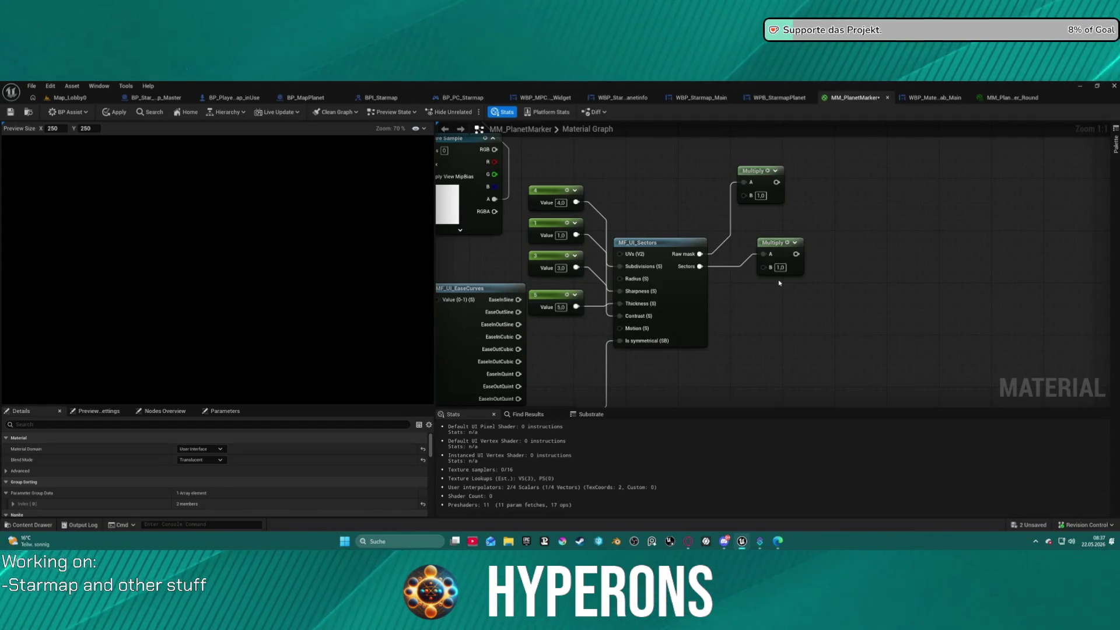
pyautogui.hotkey('ctrl', 'z')
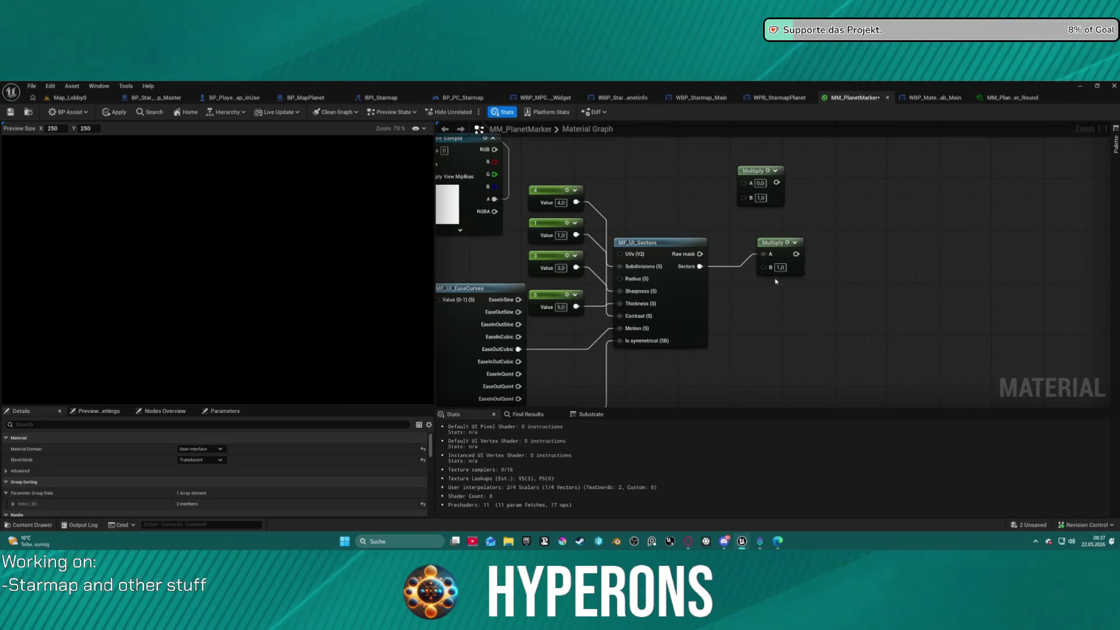
pyautogui.hotkey('ctrl', 'z')
pyautogui.hotkey('ctrl', 'z')
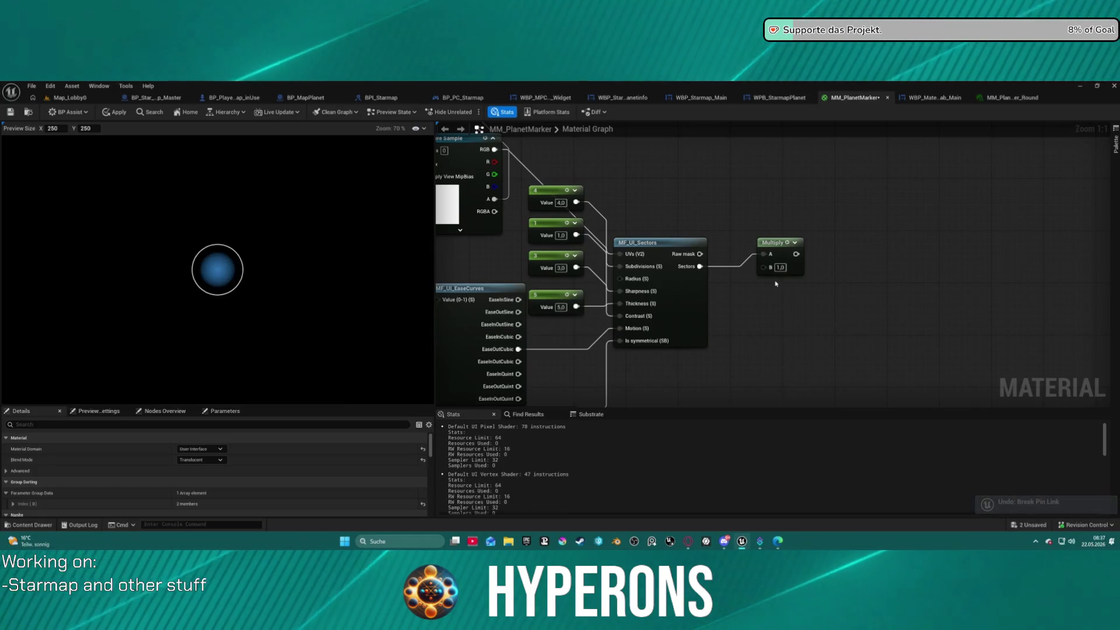
pyautogui.hotkey('ctrl', 'z')
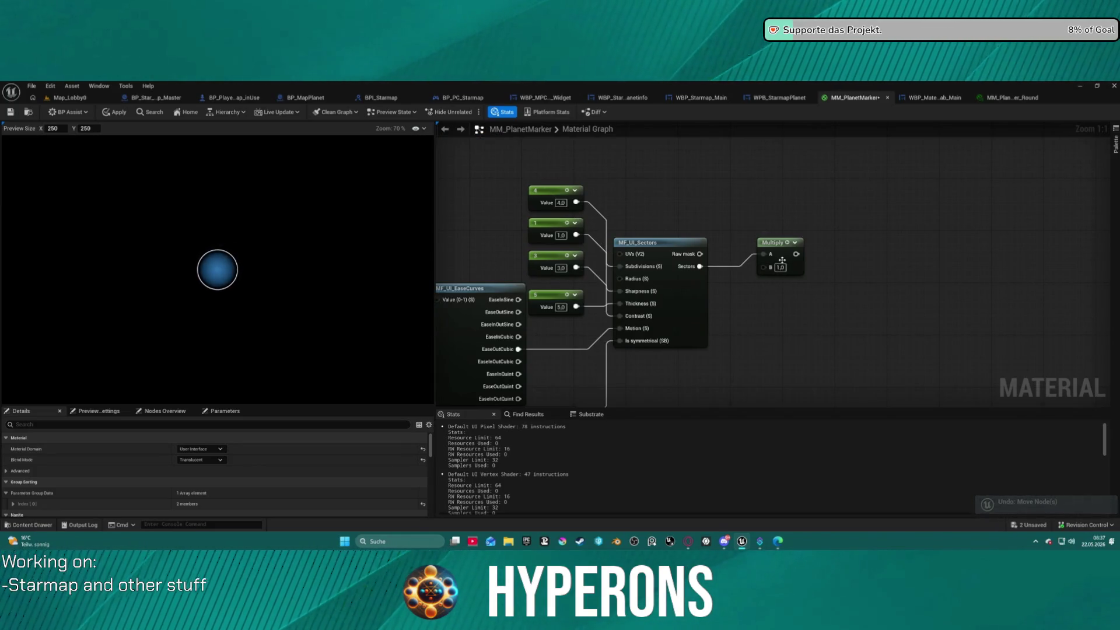
pyautogui.click(776, 242)
pyautogui.press('space')
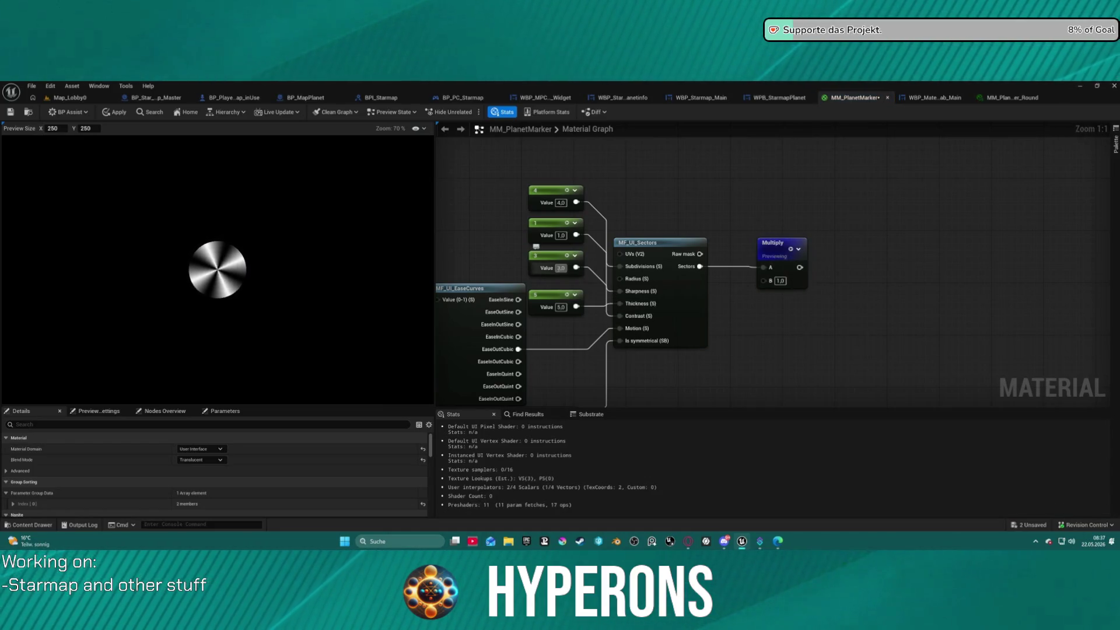
# Step: Change the 3 constant feeding MF_UI_Sectors to 15, forming a thin cross, and move Multiply aside
pyautogui.click(561, 268)
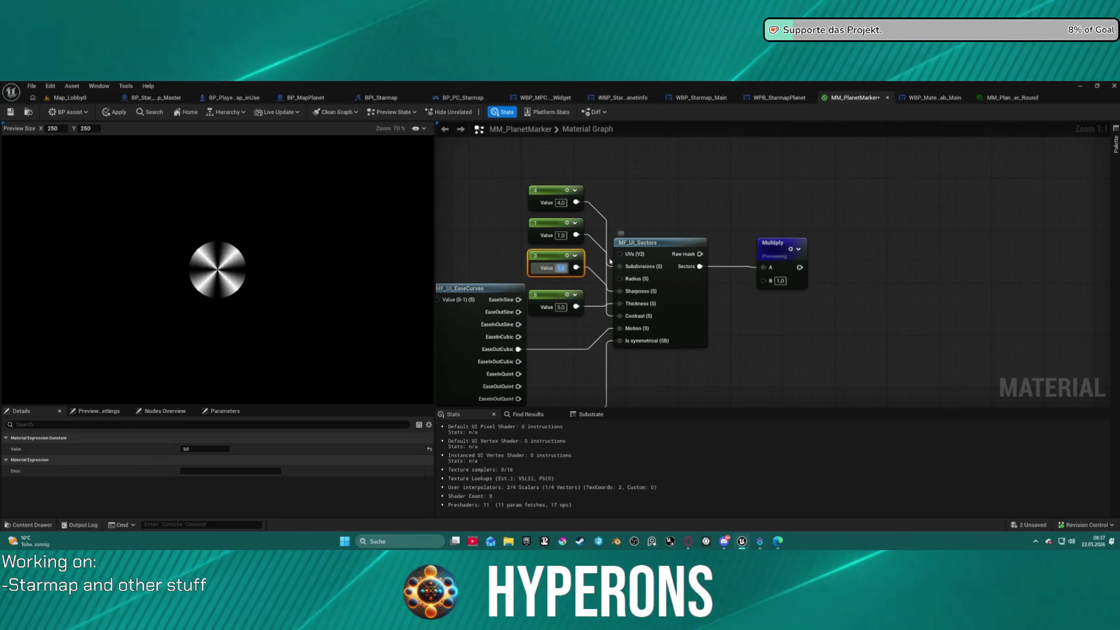
pyautogui.click(549, 233)
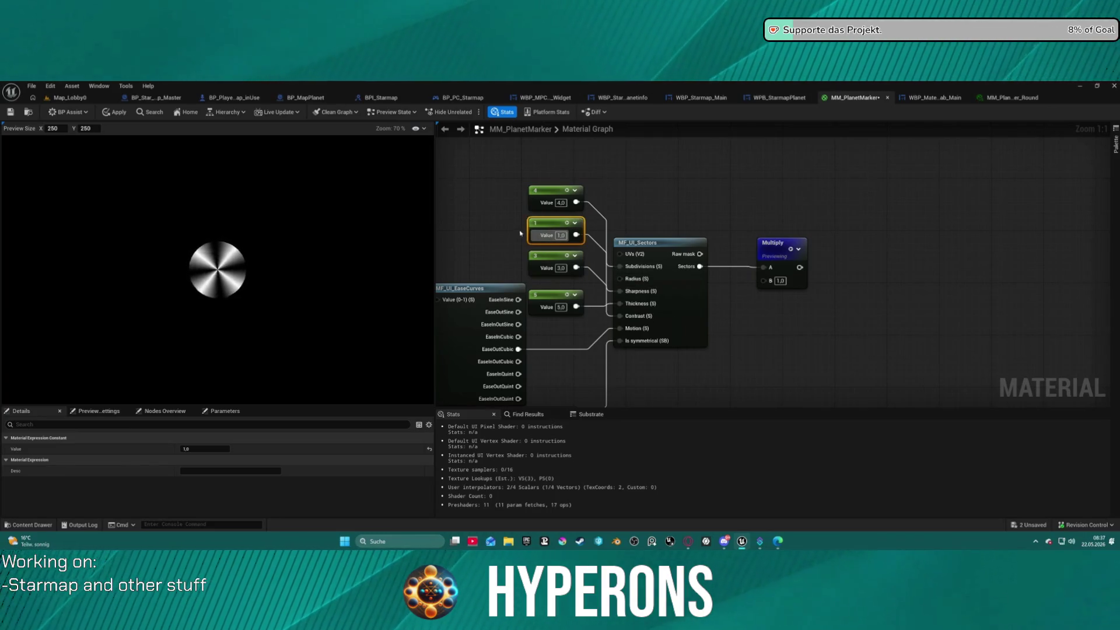
pyautogui.moveTo(549, 233)
pyautogui.mouseDown()
pyautogui.moveTo(529, 236)
pyautogui.moveTo(543, 241)
pyautogui.mouseUp()
pyautogui.click(528, 264)
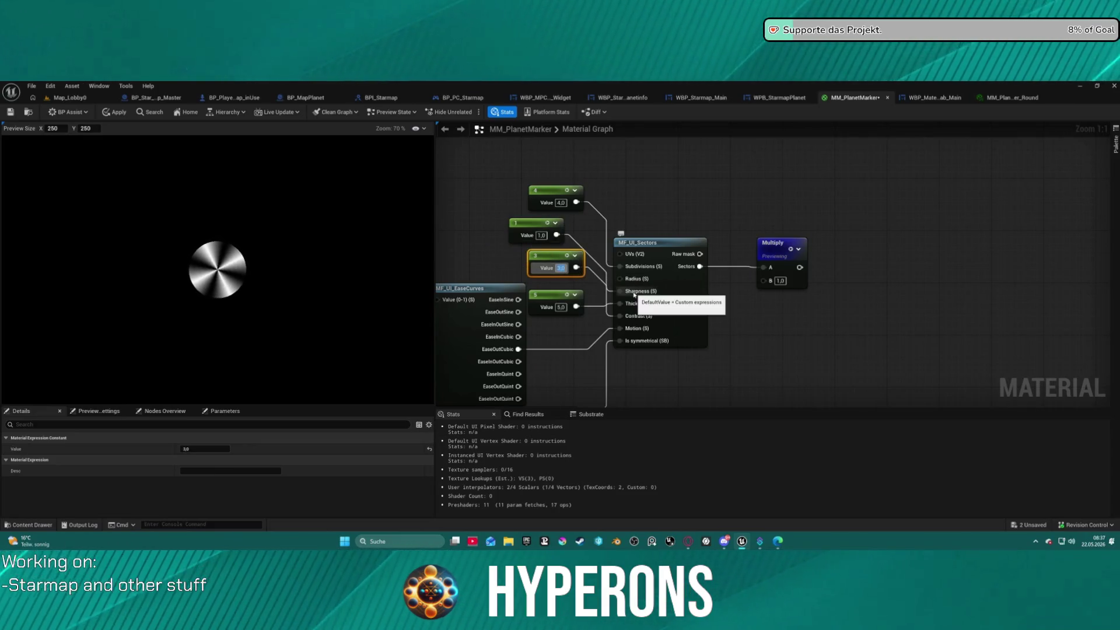
pyautogui.write('15')
pyautogui.press('Return')
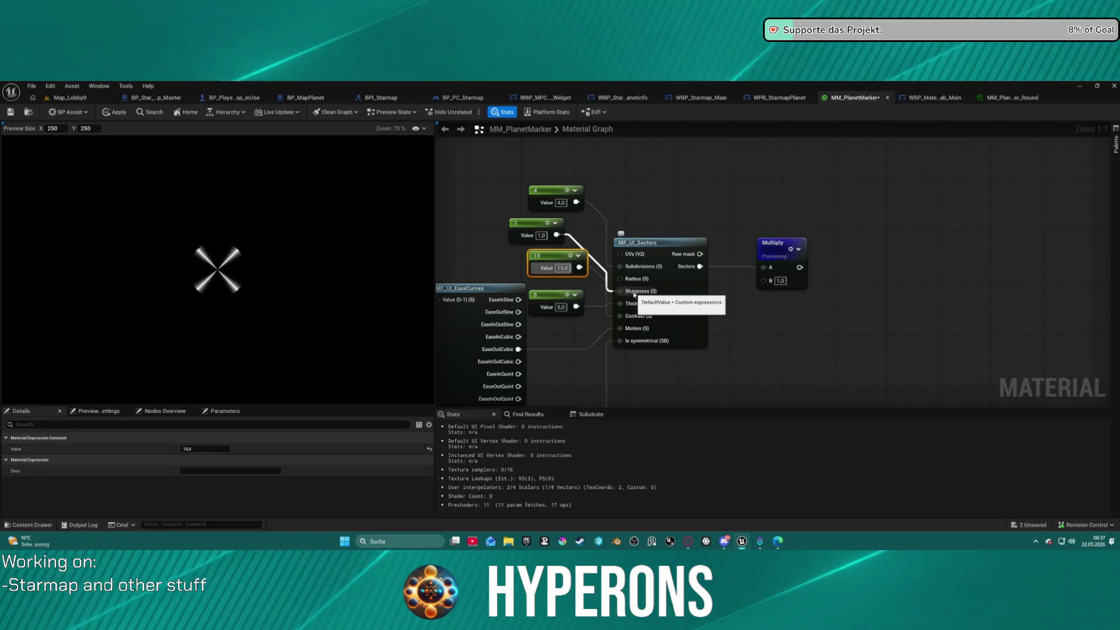
pyautogui.moveTo(701, 200); pyautogui.dragTo(692, 265)
pyautogui.moveTo(779, 320)
pyautogui.mouseDown()
pyautogui.moveTo(673, 155)
pyautogui.moveTo(603, 204)
pyautogui.moveTo(648, 306)
pyautogui.moveTo(626, 309)
pyautogui.moveTo(604, 227)
pyautogui.mouseUp()
pyautogui.scroll(-1, 647, 306)
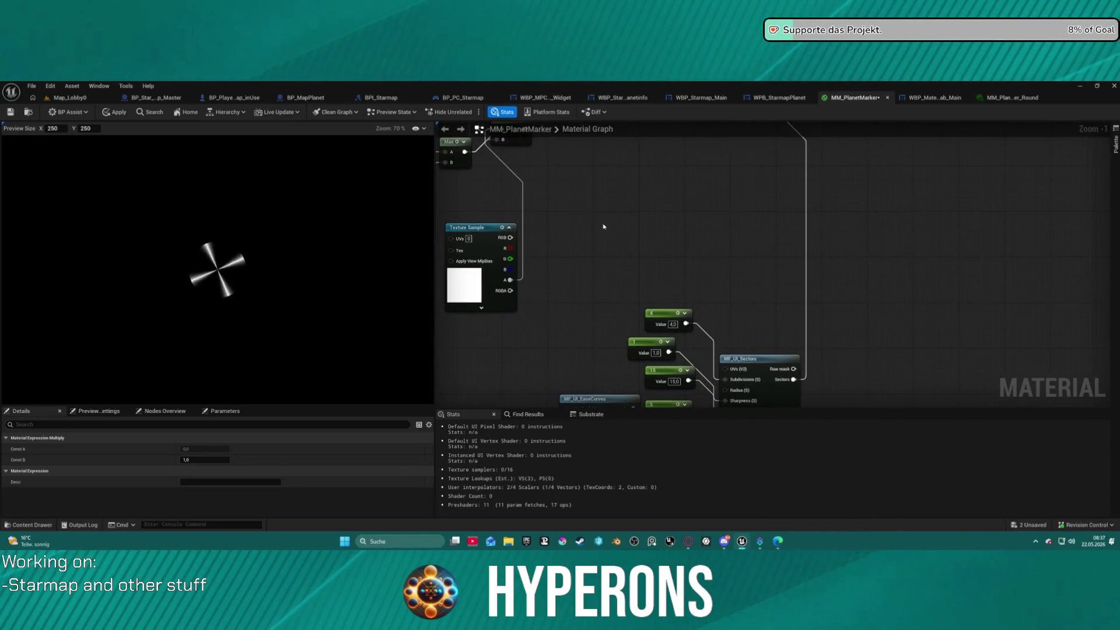
# Step: Wire the Sectors output into 1-x, stop the Multiply preview to recompile, and view the Round instance
pyautogui.click(684, 207)
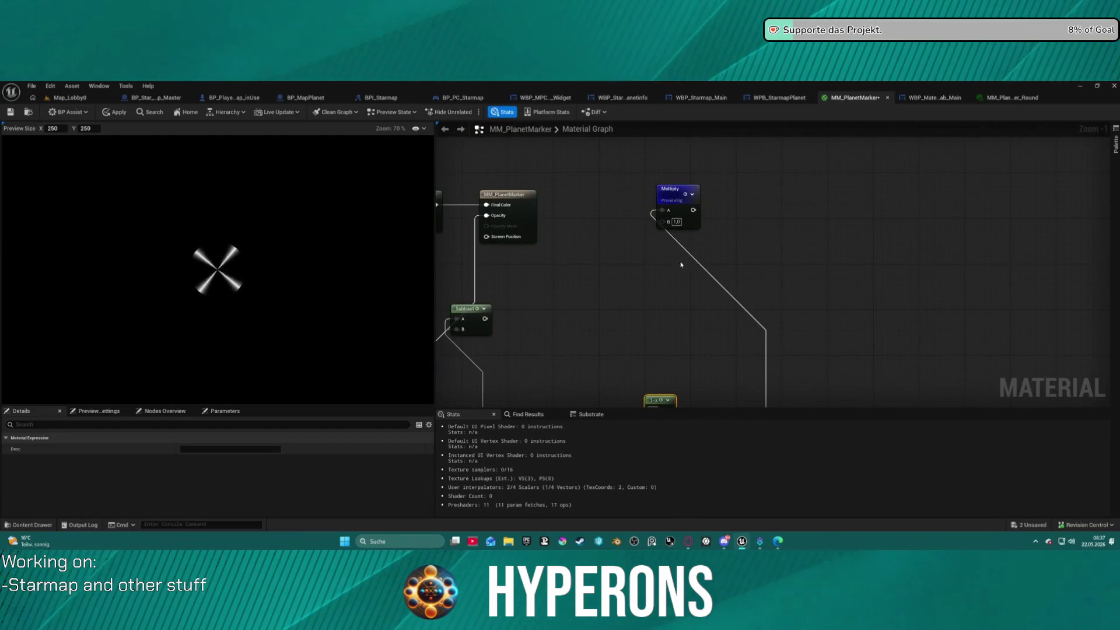
pyautogui.moveTo(667, 346)
pyautogui.mouseDown()
pyautogui.moveTo(645, 251)
pyautogui.moveTo(567, 187)
pyautogui.mouseUp()
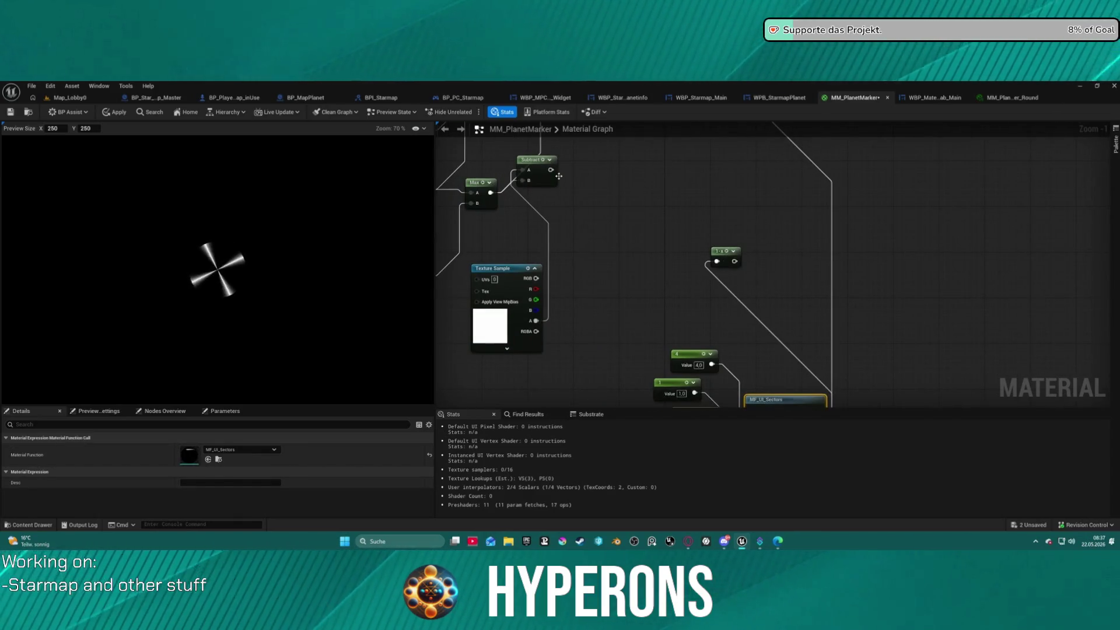
pyautogui.moveTo(524, 269)
pyautogui.mouseDown()
pyautogui.moveTo(580, 200)
pyautogui.moveTo(600, 195)
pyautogui.moveTo(556, 280)
pyautogui.mouseUp()
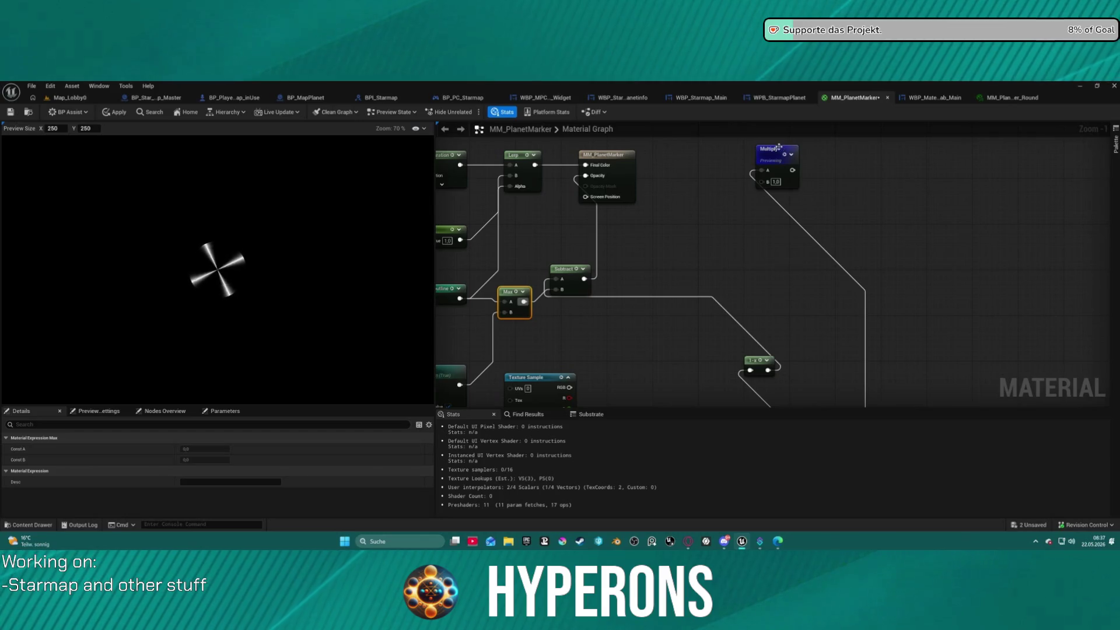
pyautogui.press('space')
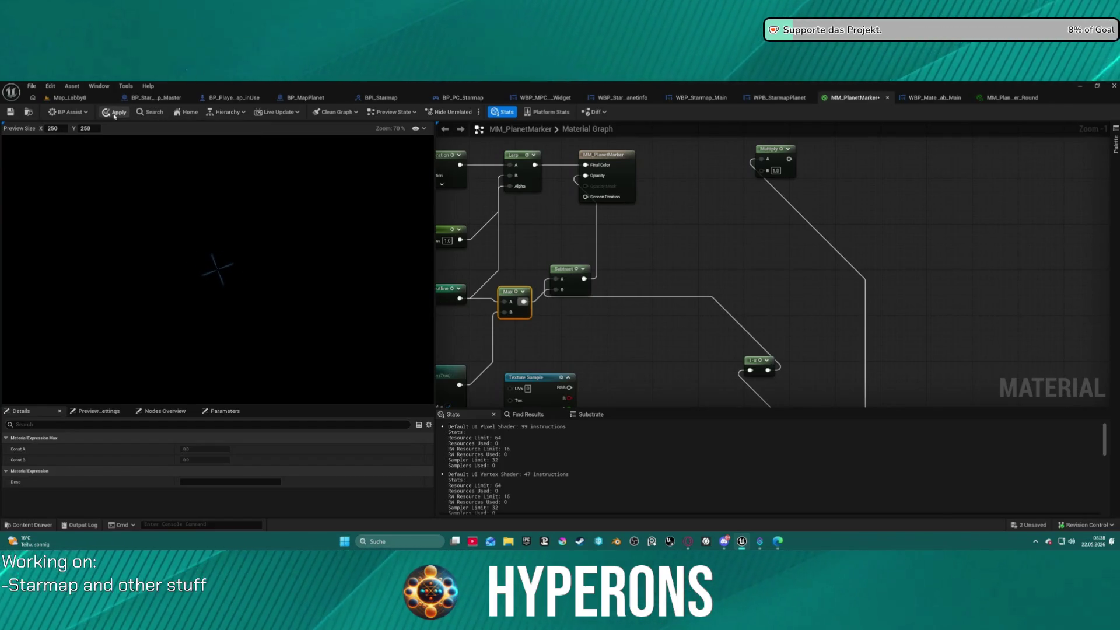
pyautogui.click(1018, 100)
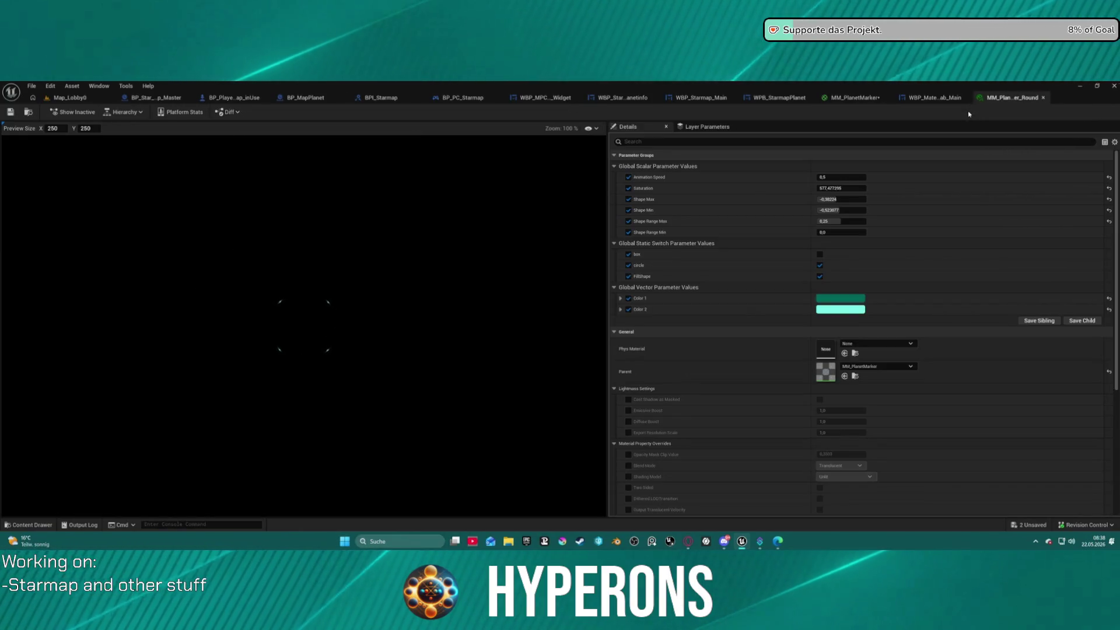
pyautogui.click(954, 101)
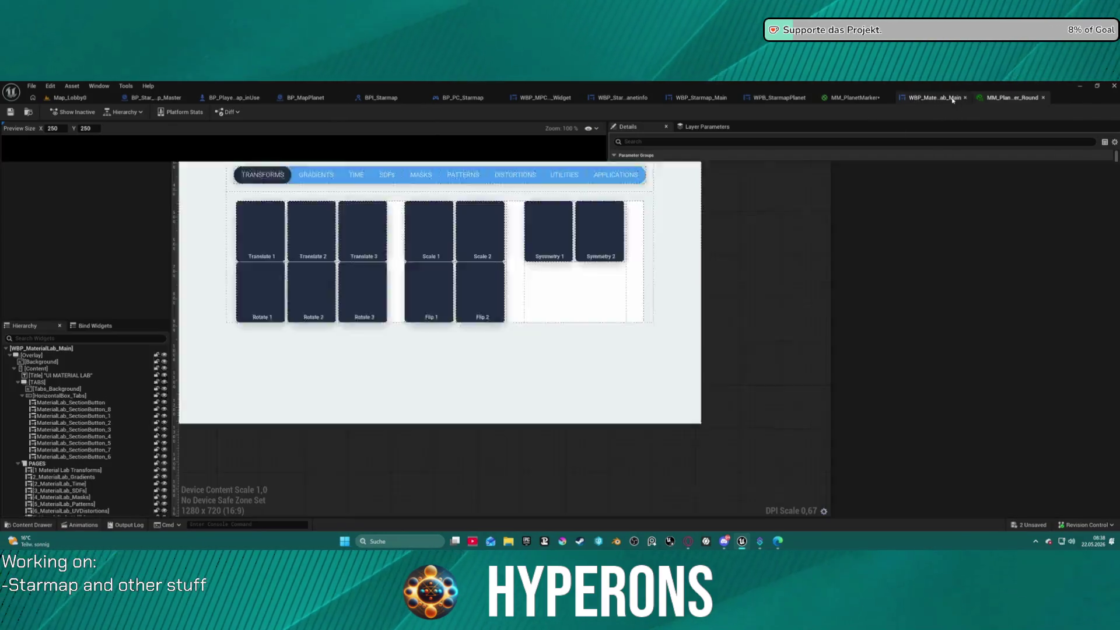
pyautogui.click(835, 98)
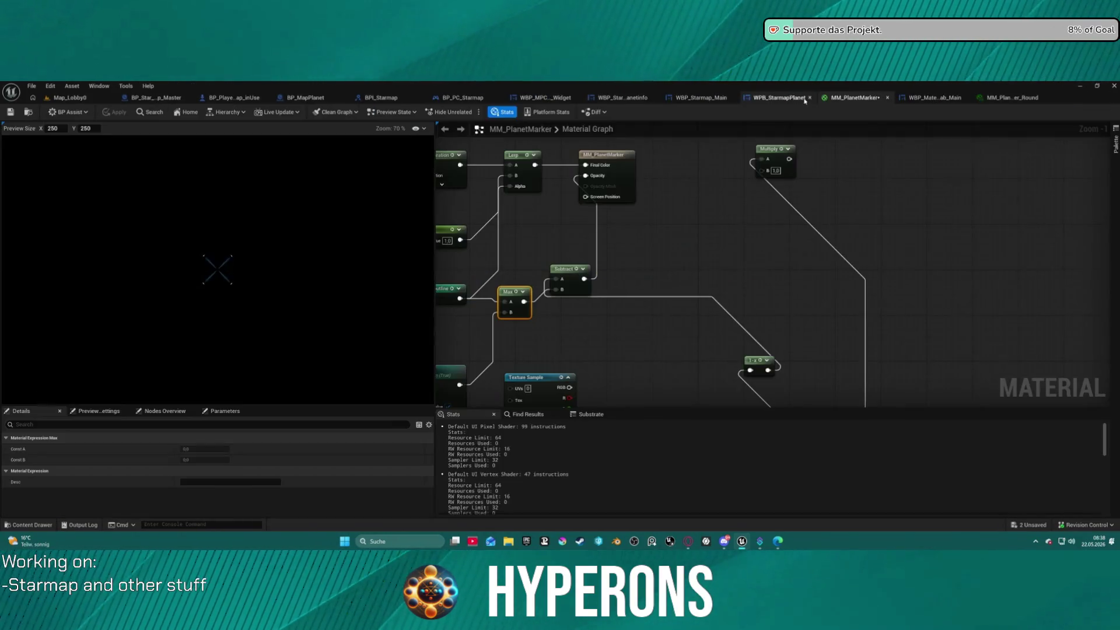
pyautogui.scroll(1, 701, 233)
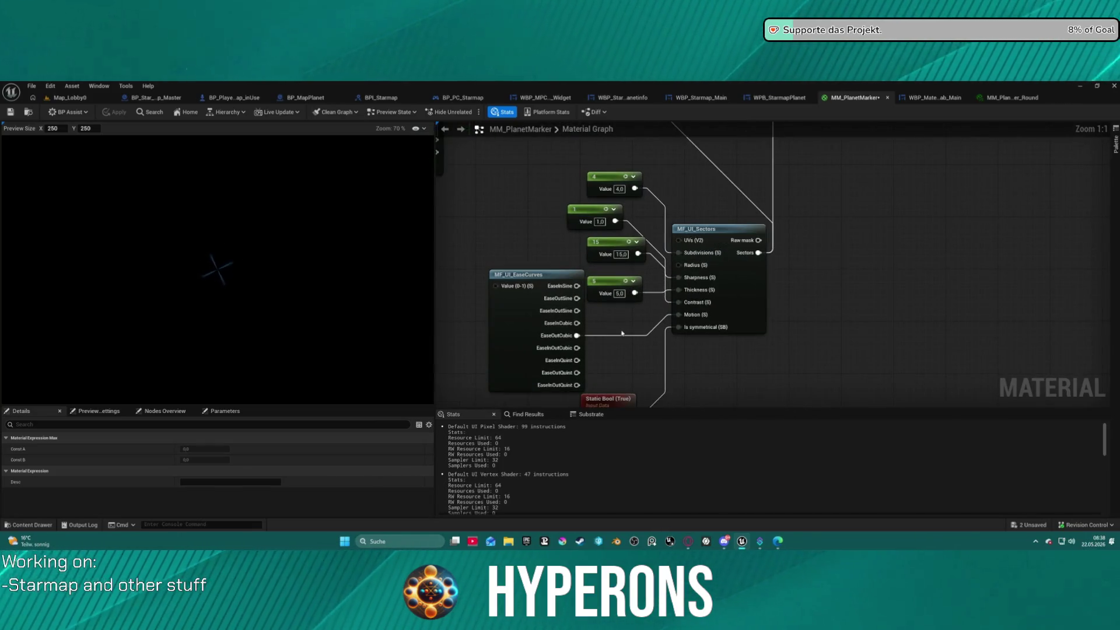
# Step: Disconnect EaseOutCubic from Motion in MF_UI_Sectors, then change constants 5→4 and 15→10
pyautogui.keyDown('alt'); pyautogui.click(633, 336); pyautogui.keyUp('alt')
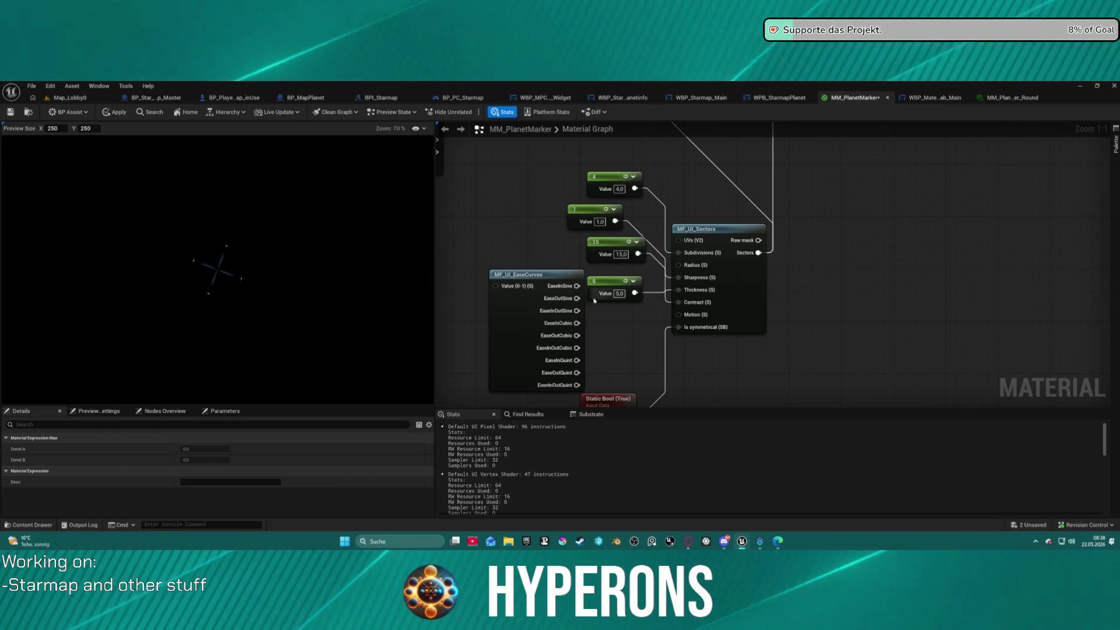
pyautogui.click(628, 298)
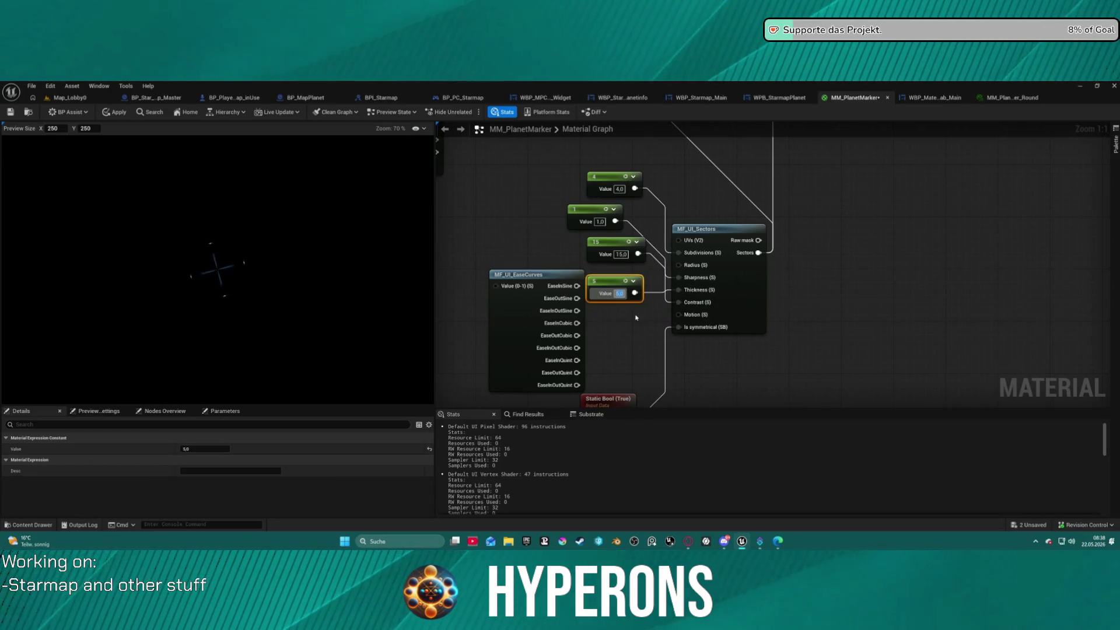
pyautogui.write('4')
pyautogui.press('Return')
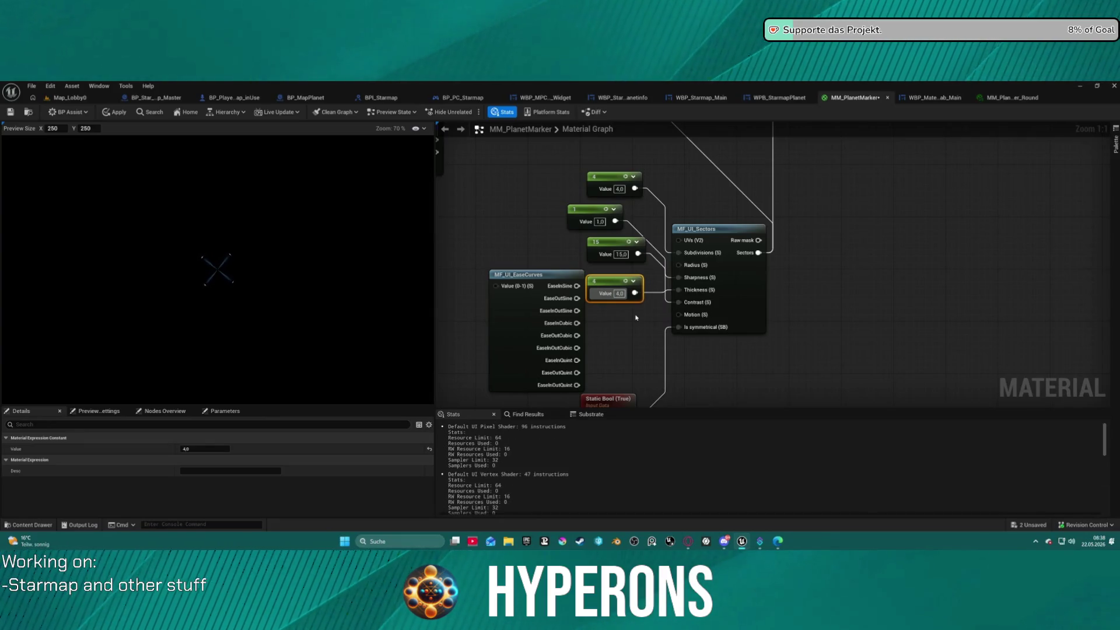
pyautogui.click(617, 257)
pyautogui.write('10')
pyautogui.press('Return')
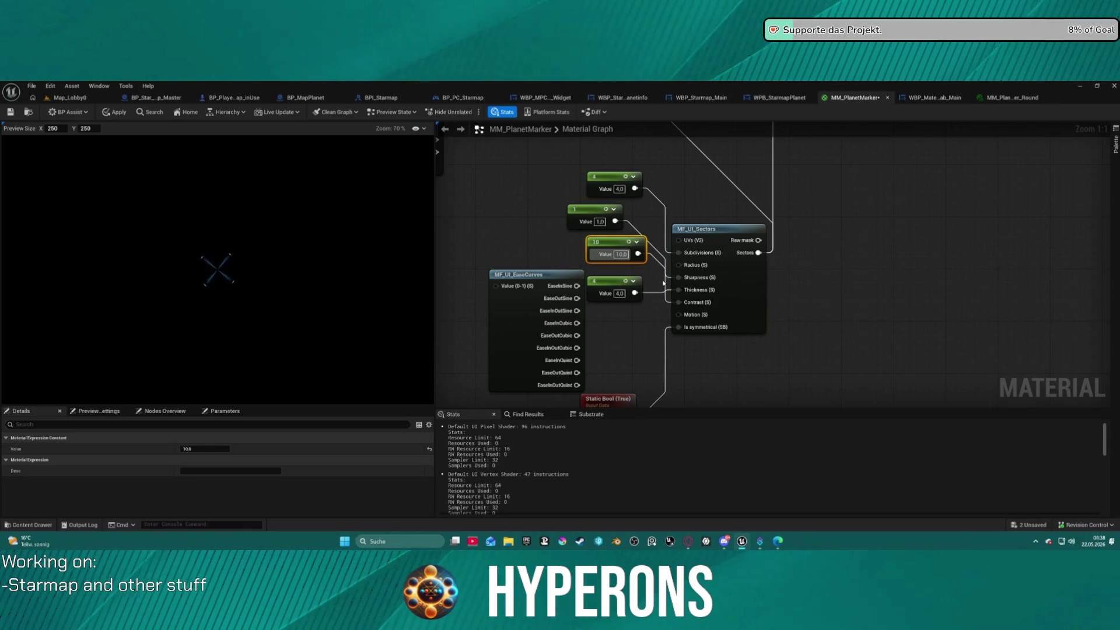
# Step: Return the bottom constant to 5, lower the 1 constant to 0.5, and view MM_PlanetMarker_Round
pyautogui.click(620, 294)
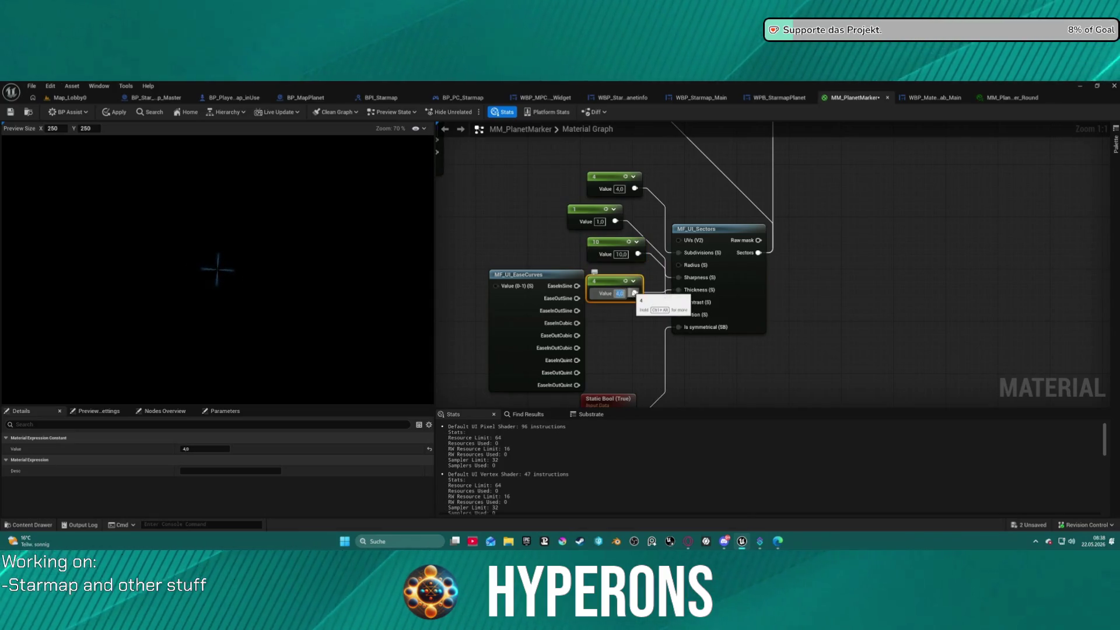
pyautogui.write('5')
pyautogui.press('Return')
pyautogui.click(600, 221)
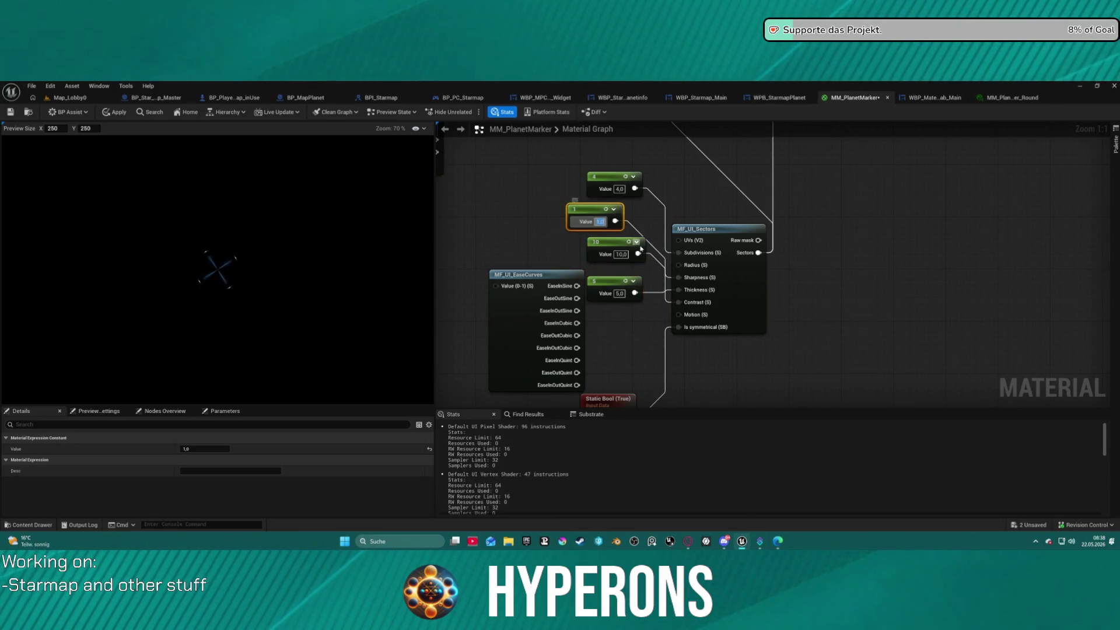
pyautogui.write('0.5')
pyautogui.press('Return')
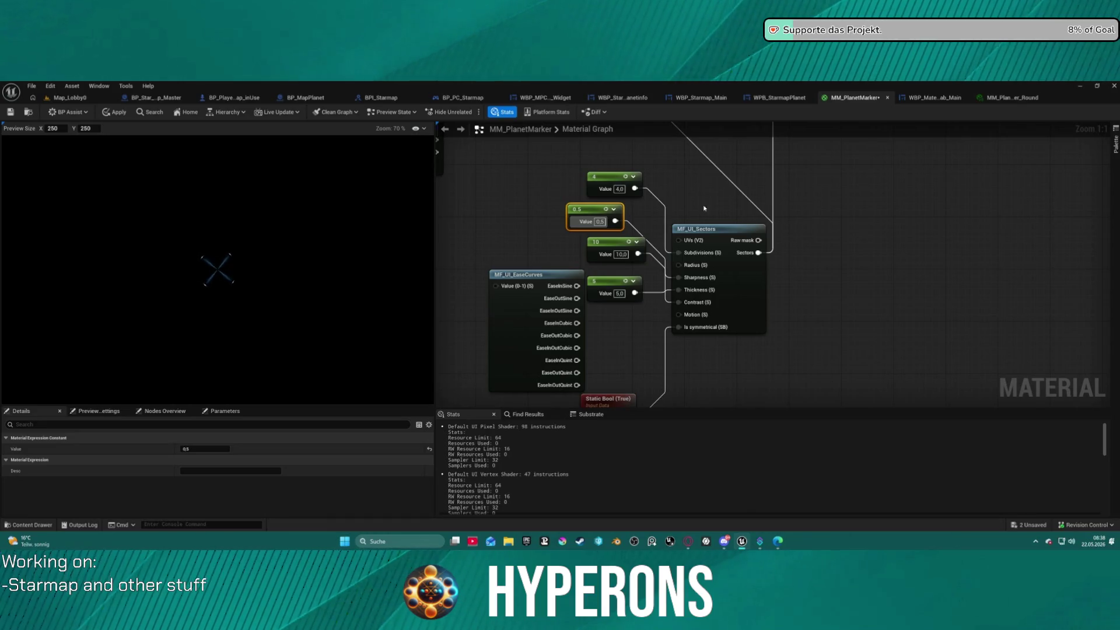
pyautogui.click(996, 99)
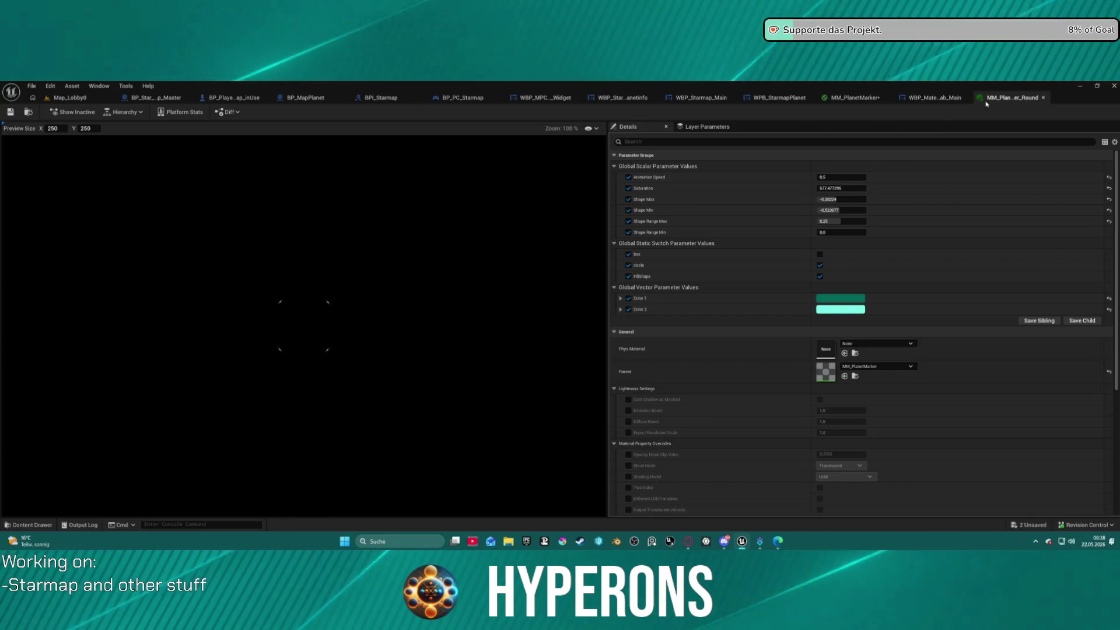
# Step: Apply the MM_PlanetMarker graph changes, check the Round instance preview, and return to Map_Lobby0
pyautogui.click(941, 100)
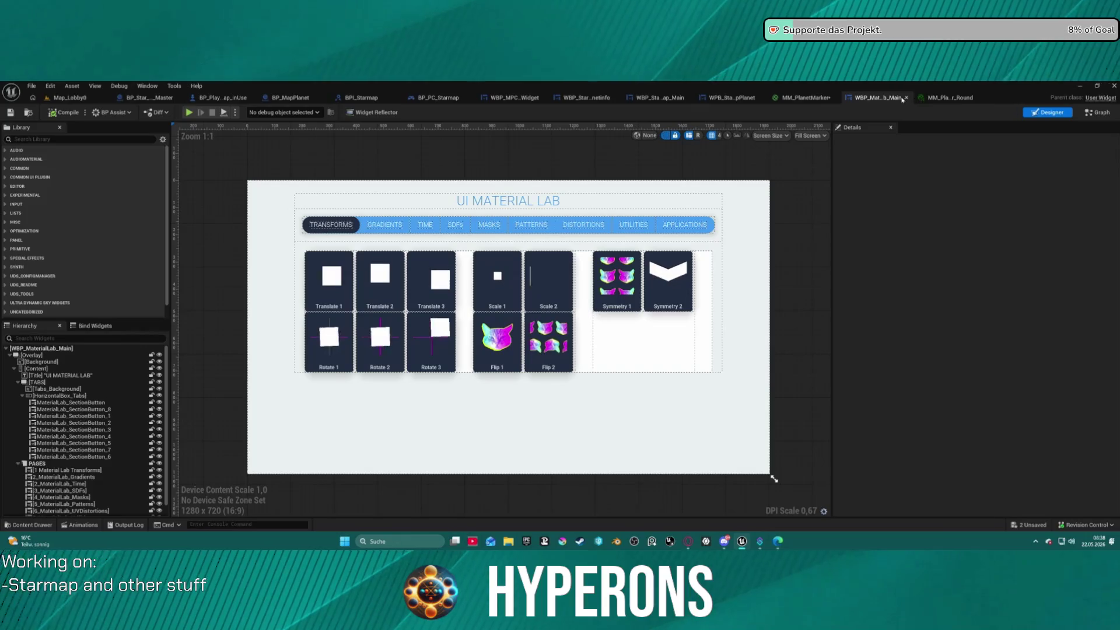
pyautogui.click(855, 98)
pyautogui.click(115, 112)
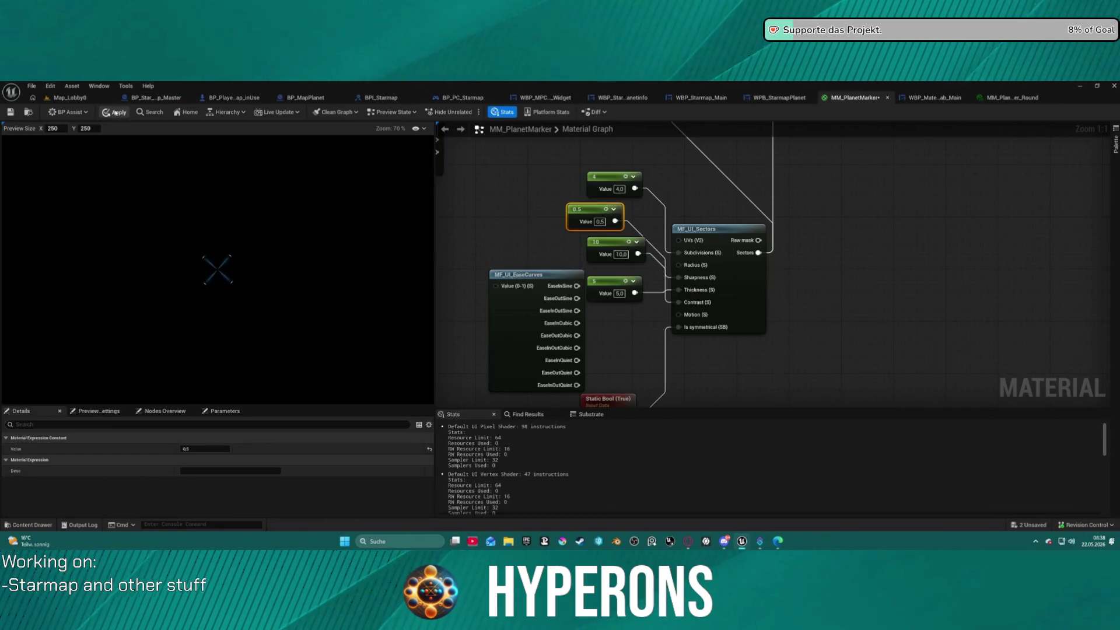
pyautogui.click(1007, 98)
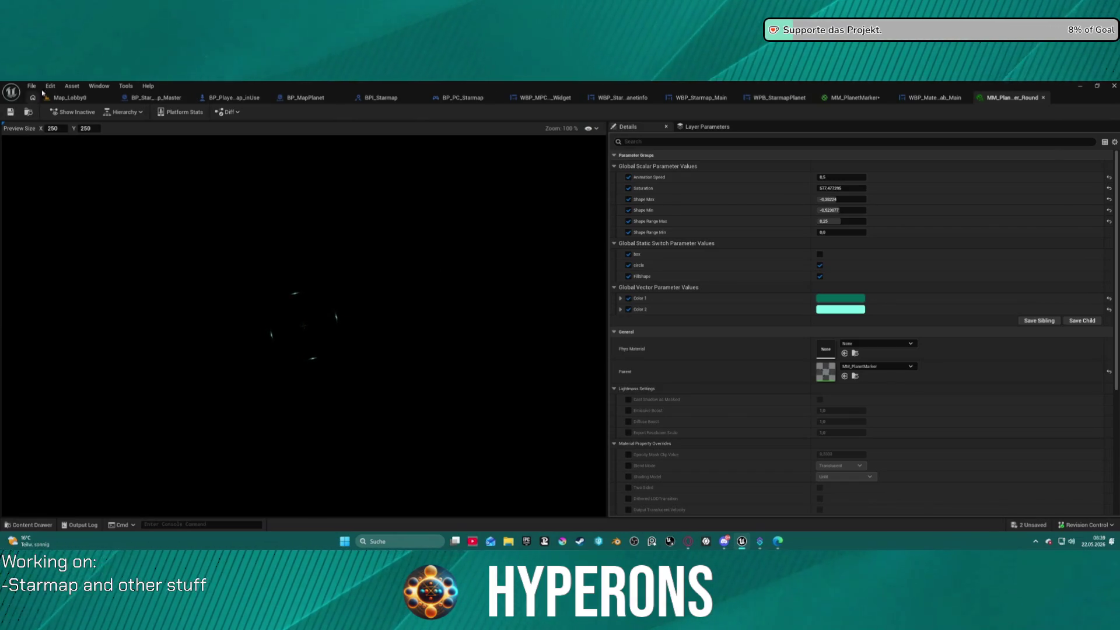
pyautogui.click(58, 98)
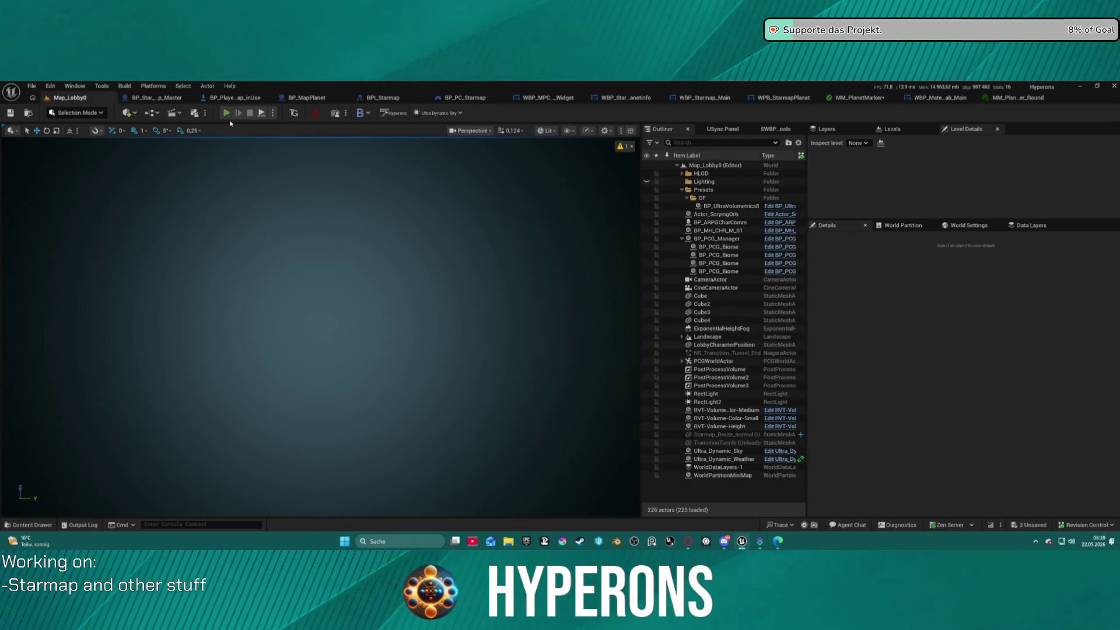
# Step: Launch Play-In-Editor, confirm a character and start the game to load the New Eden starmap
pyautogui.click(227, 114)
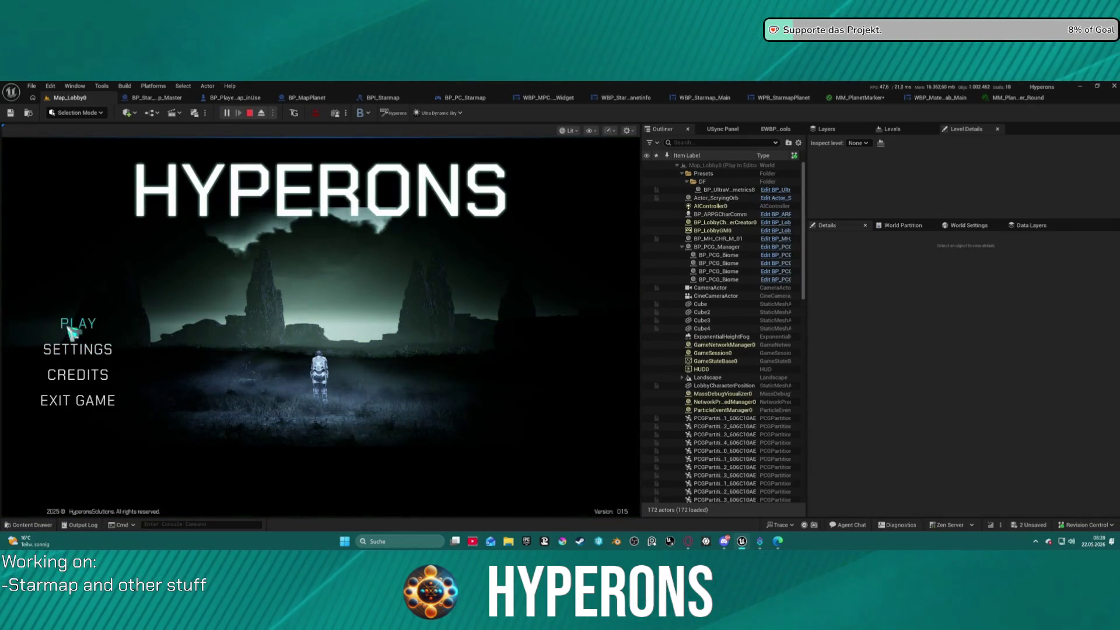
pyautogui.click(79, 323)
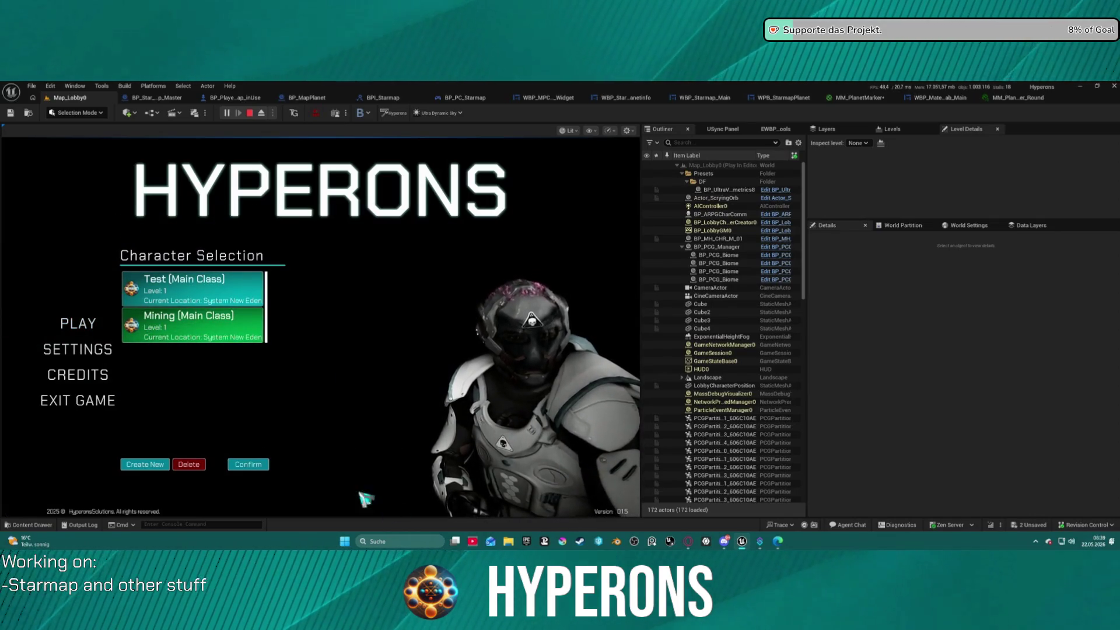
pyautogui.click(268, 464)
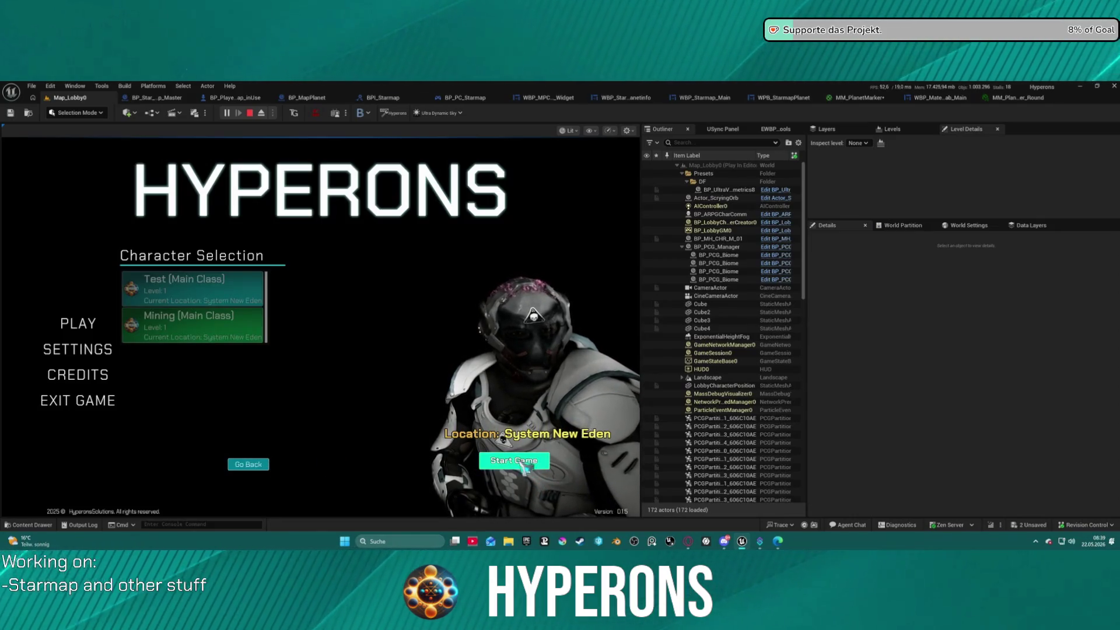
pyautogui.click(542, 462)
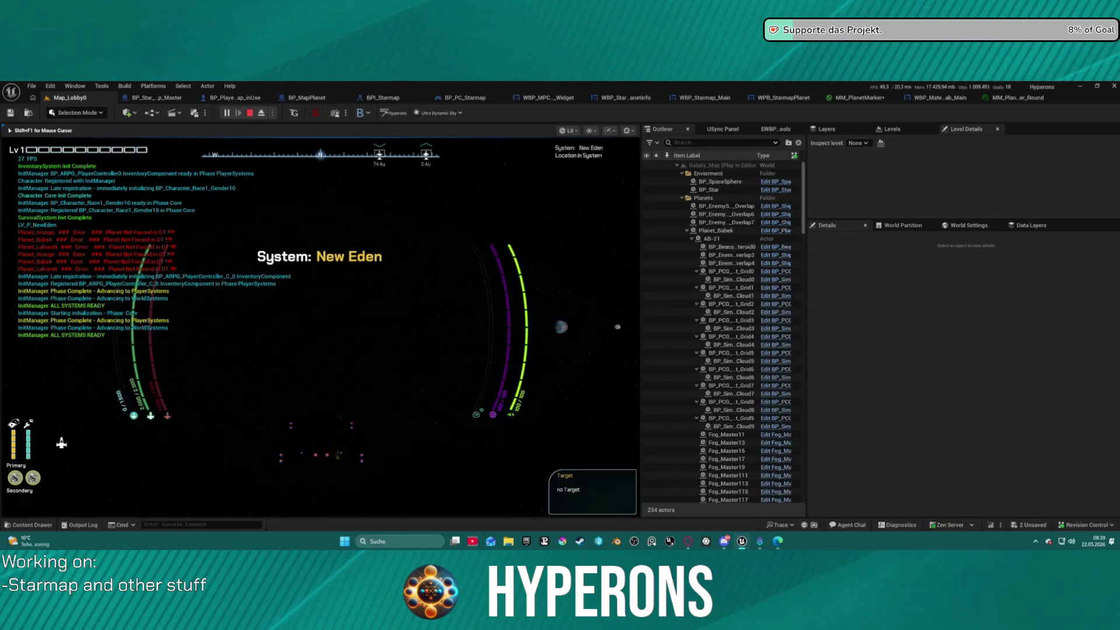
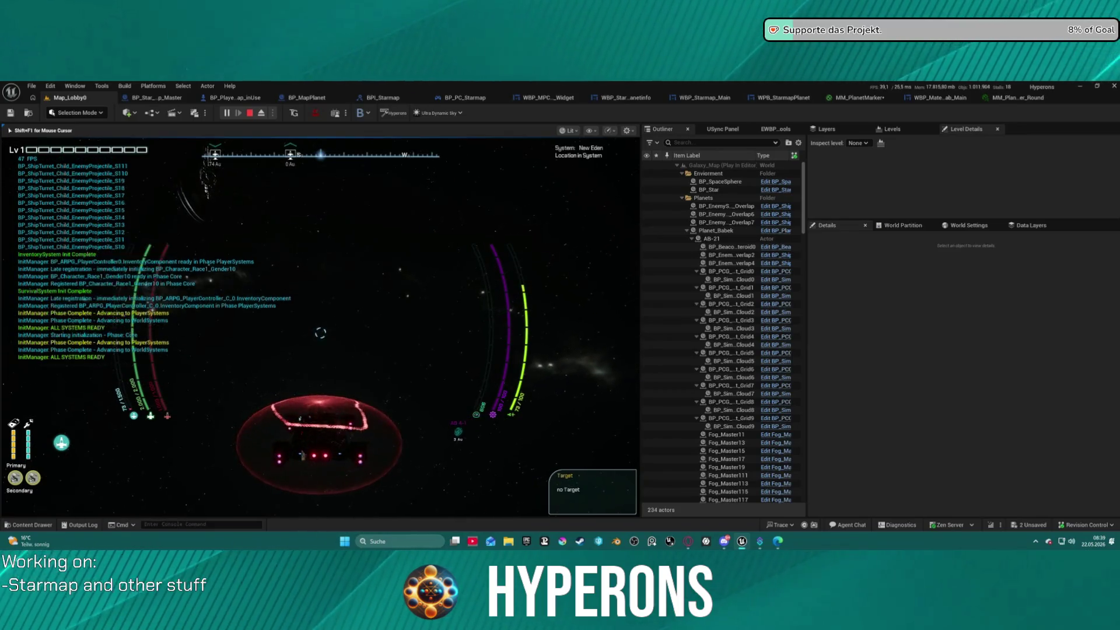
# Step: Inspect New Eden's details on the starmap, then stop play and open MM_PlanetMarker_Round
pyautogui.press('m')
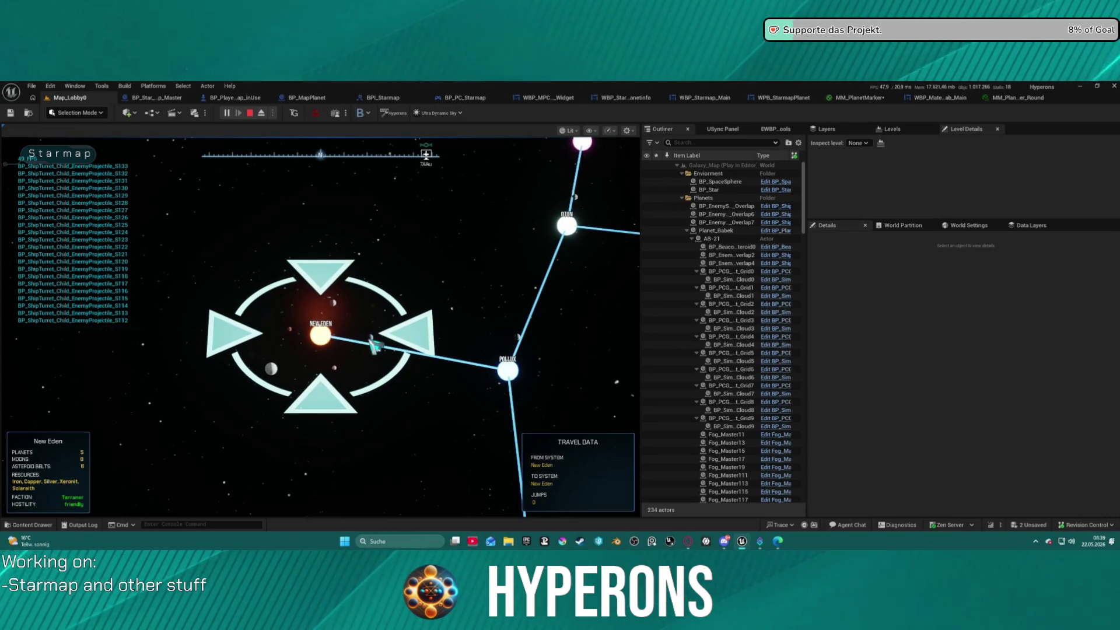
pyautogui.moveTo(375, 346)
pyautogui.click(401, 380)
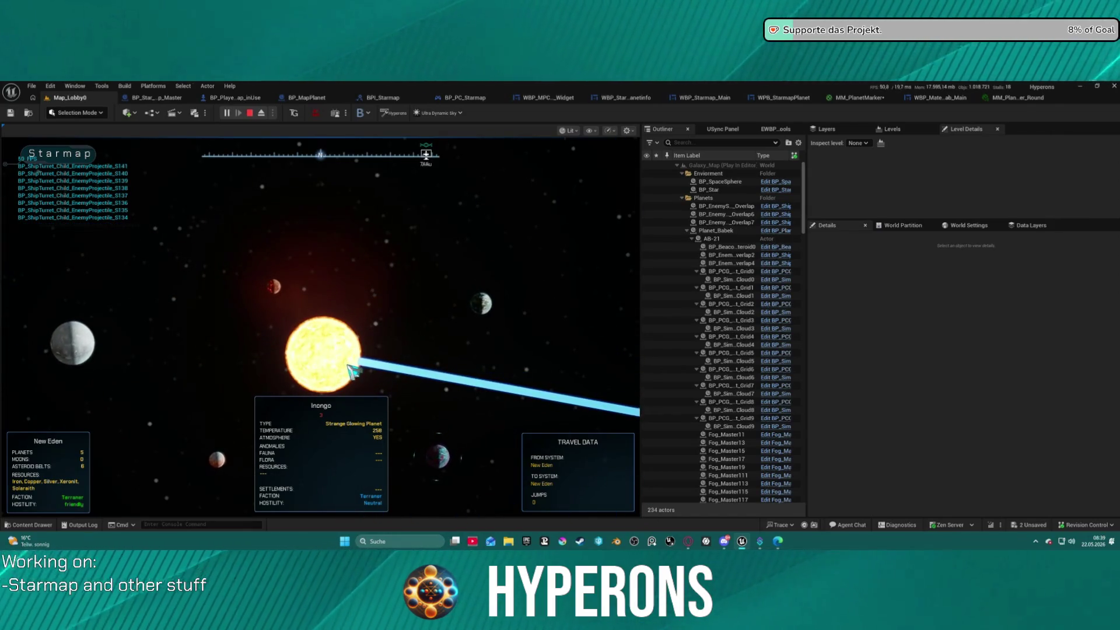
pyautogui.click(496, 329)
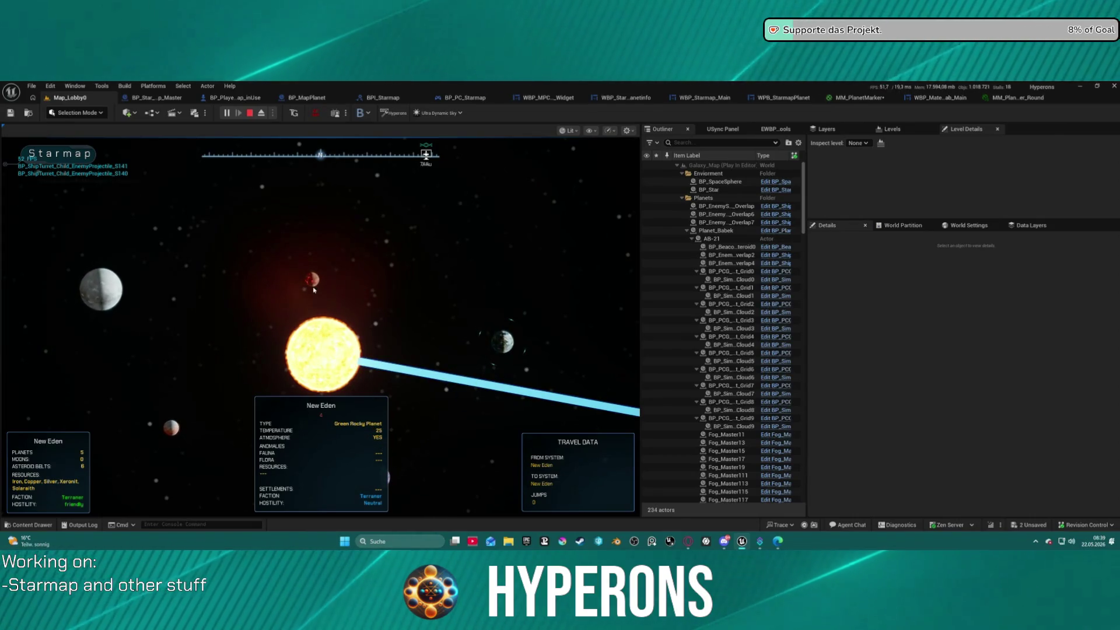
pyautogui.press('Escape')
pyautogui.click(1032, 98)
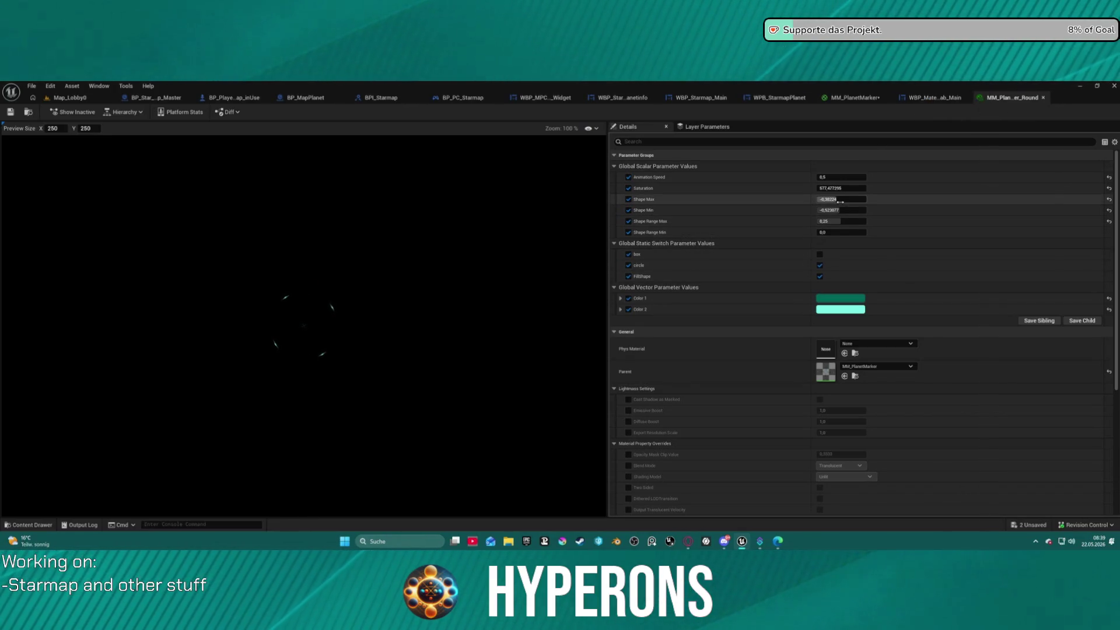
# Step: Lower Shape Max, adjust Saturation, keep Animation Speed at 0,5 and undo the Shape Range Min edit
pyautogui.moveTo(842, 199); pyautogui.dragTo(828, 199)
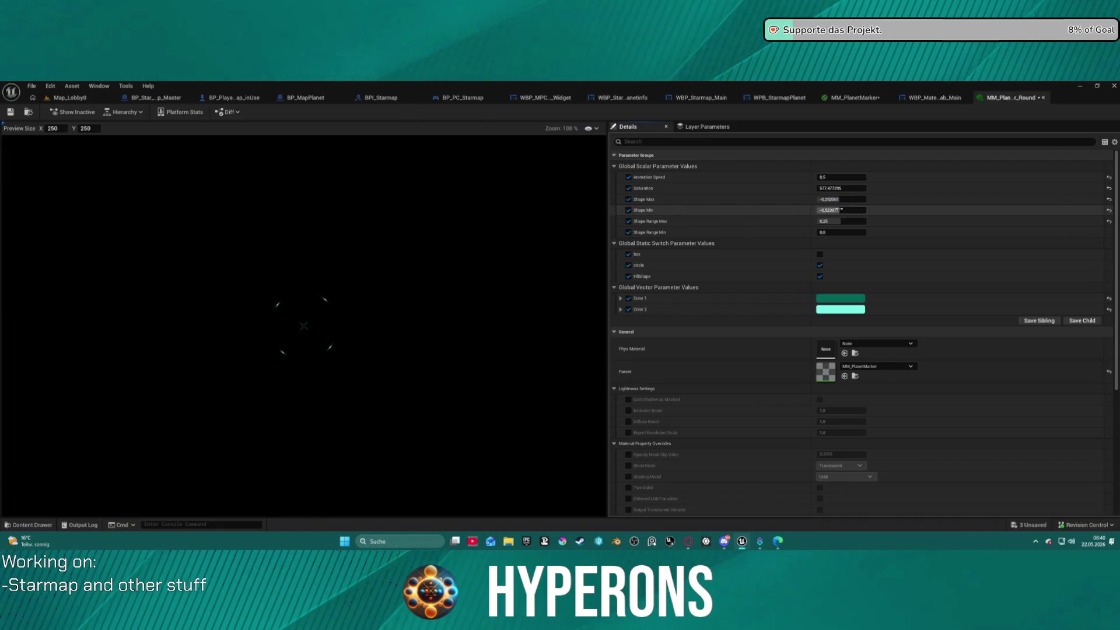
pyautogui.moveTo(835, 188); pyautogui.dragTo(826, 188)
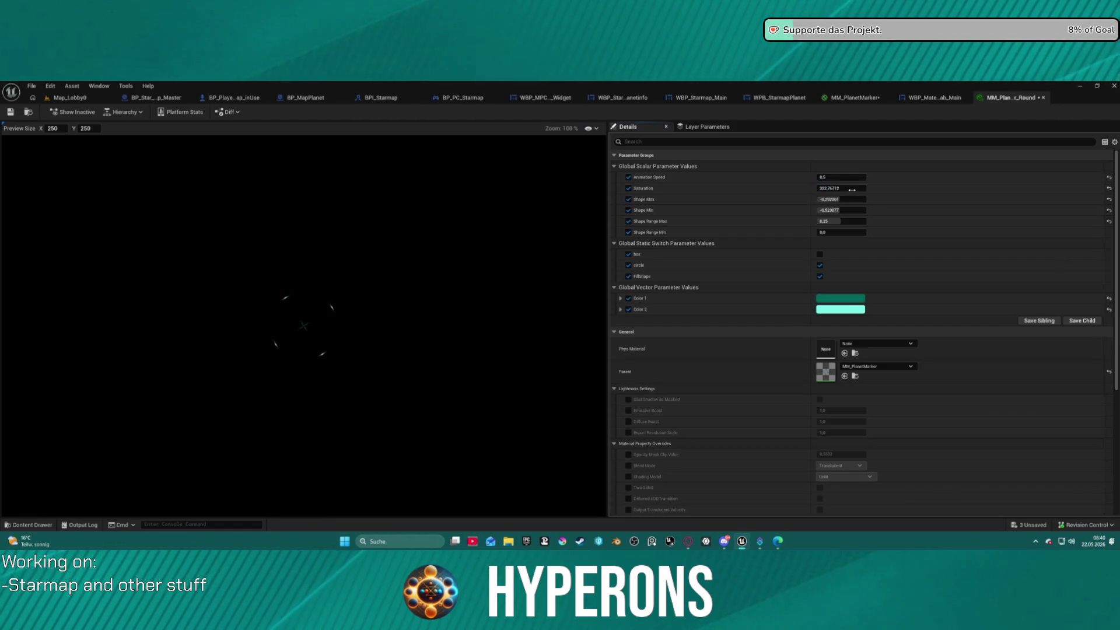
pyautogui.moveTo(847, 177)
pyautogui.mouseDown()
pyautogui.moveTo(866, 177)
pyautogui.moveTo(831, 178)
pyautogui.mouseUp()
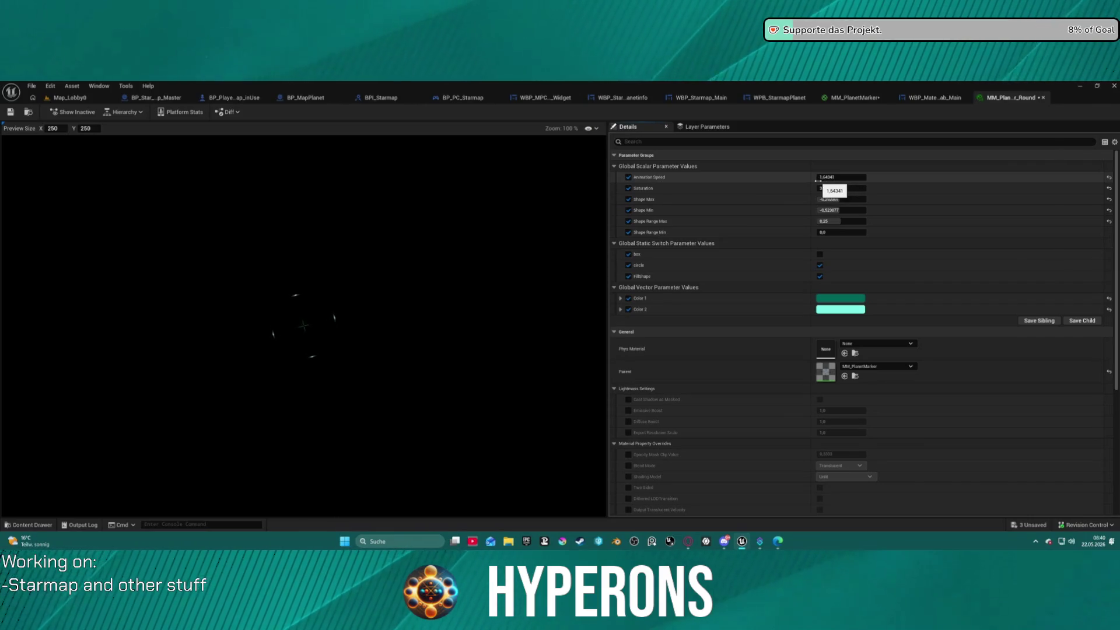
pyautogui.click(857, 178)
pyautogui.press('BackSpace')
pyautogui.write('0,5')
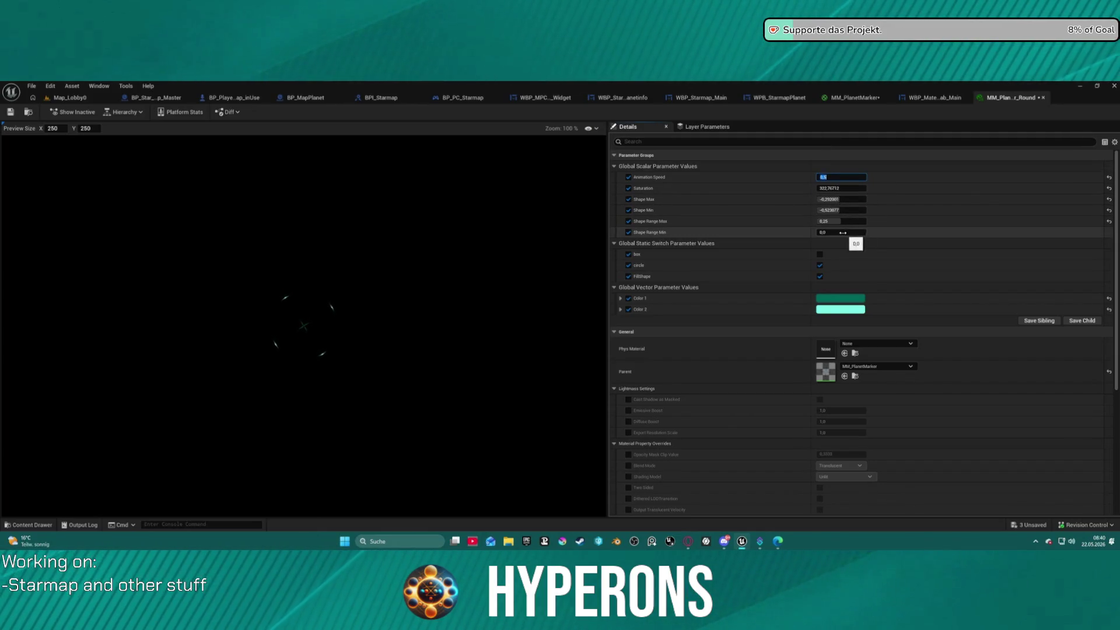
pyautogui.moveTo(840, 232)
pyautogui.mouseDown()
pyautogui.moveTo(811, 232)
pyautogui.moveTo(876, 242)
pyautogui.mouseUp()
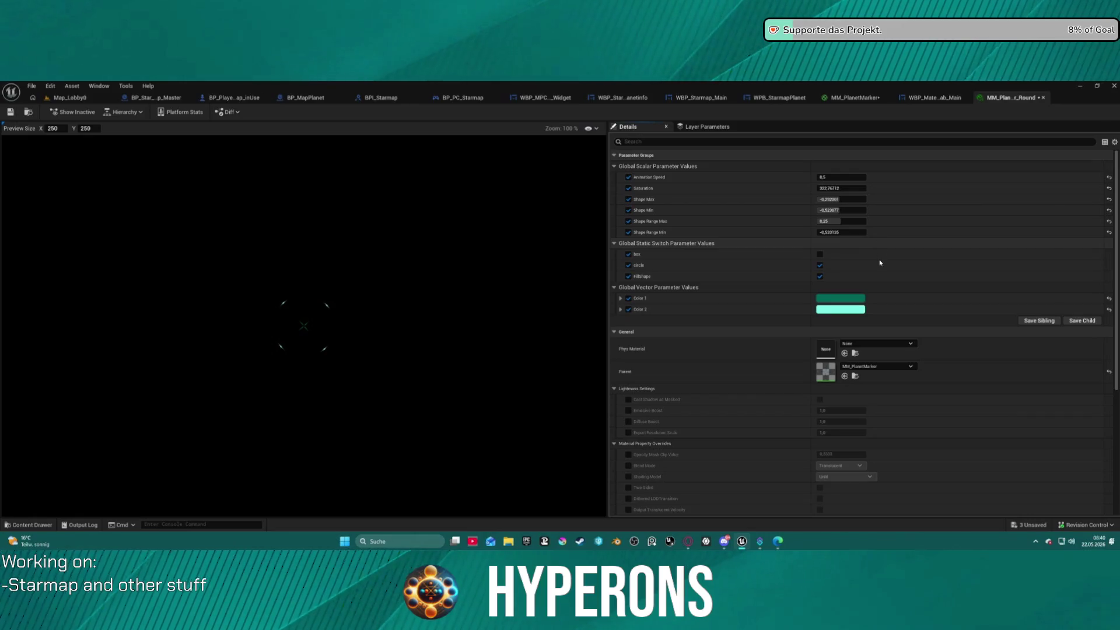
pyautogui.hotkey('ctrl', 'z')
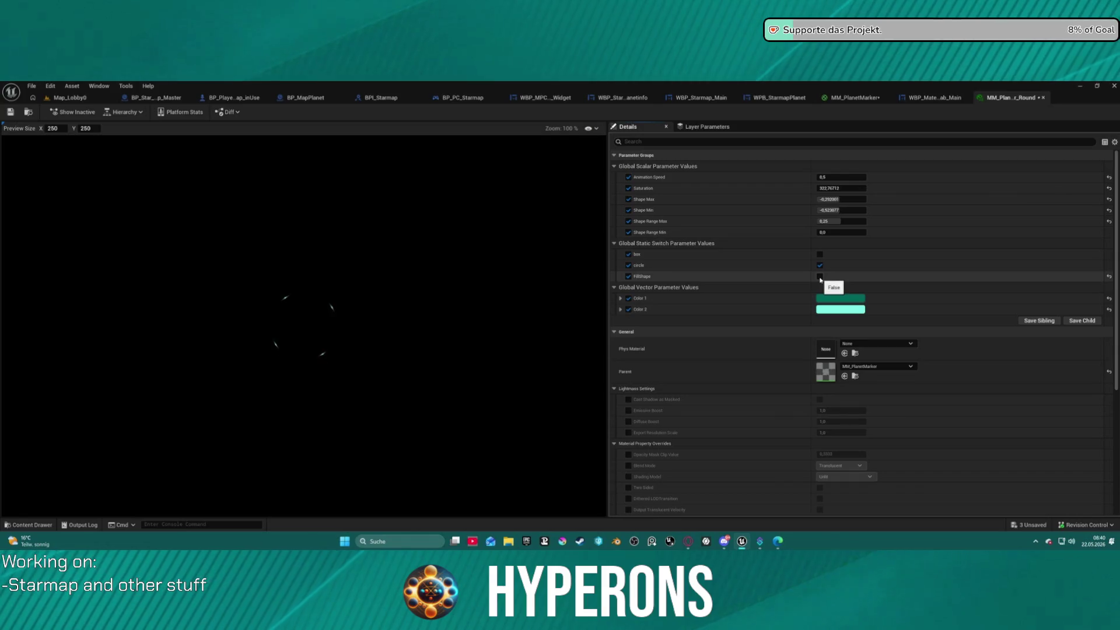
# Step: Try the box and hexagon marker shapes by toggling their static switch overrides
pyautogui.click(820, 276)
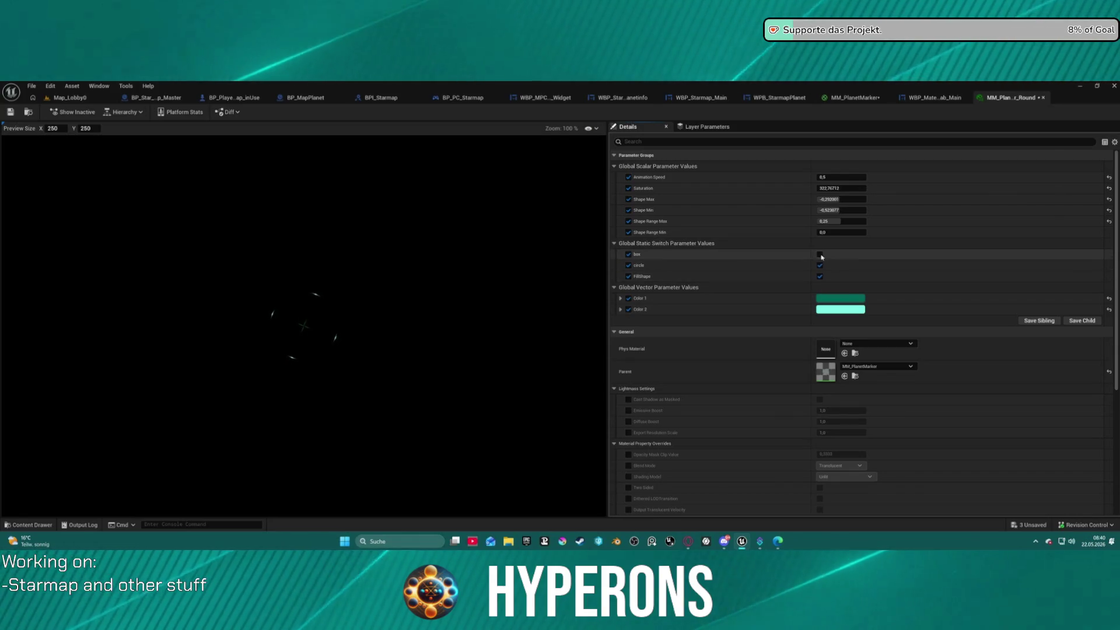
pyautogui.click(821, 255)
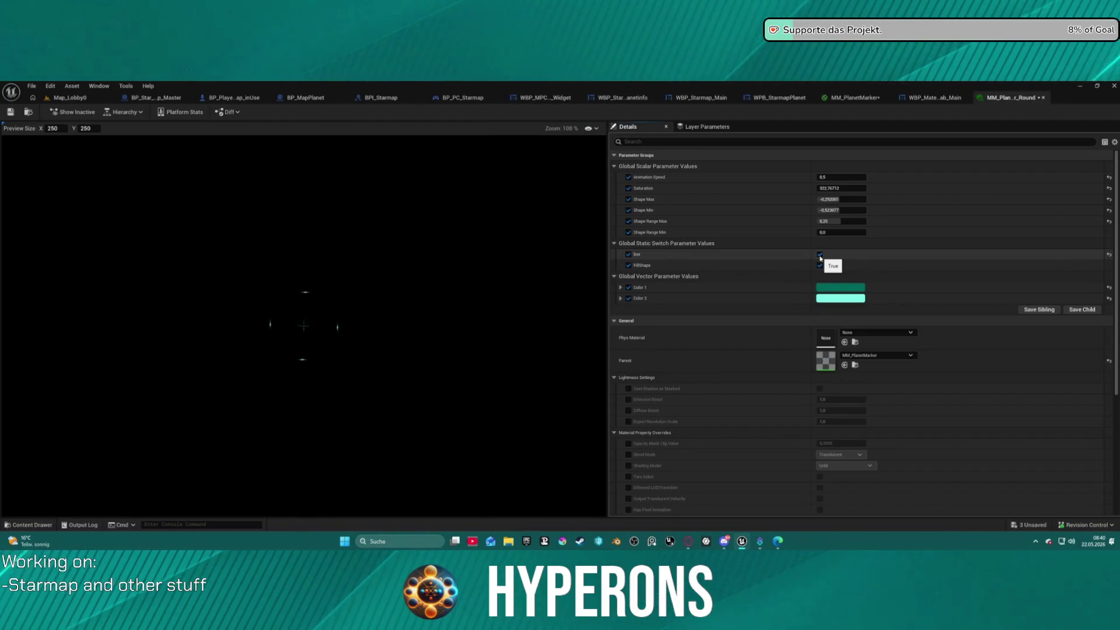
pyautogui.click(821, 255)
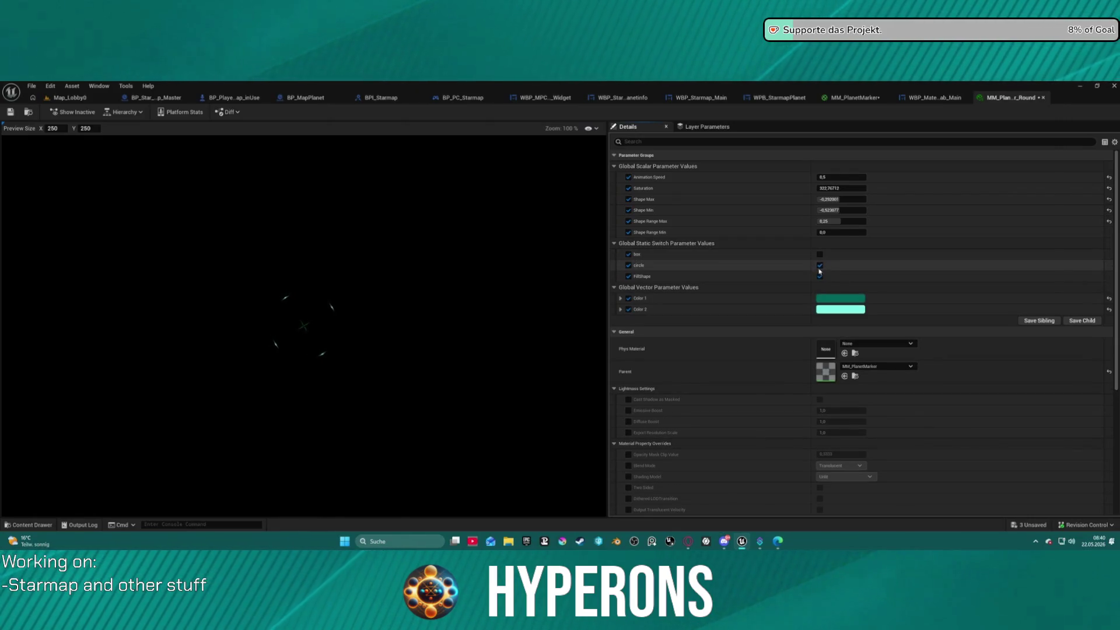
pyautogui.click(820, 267)
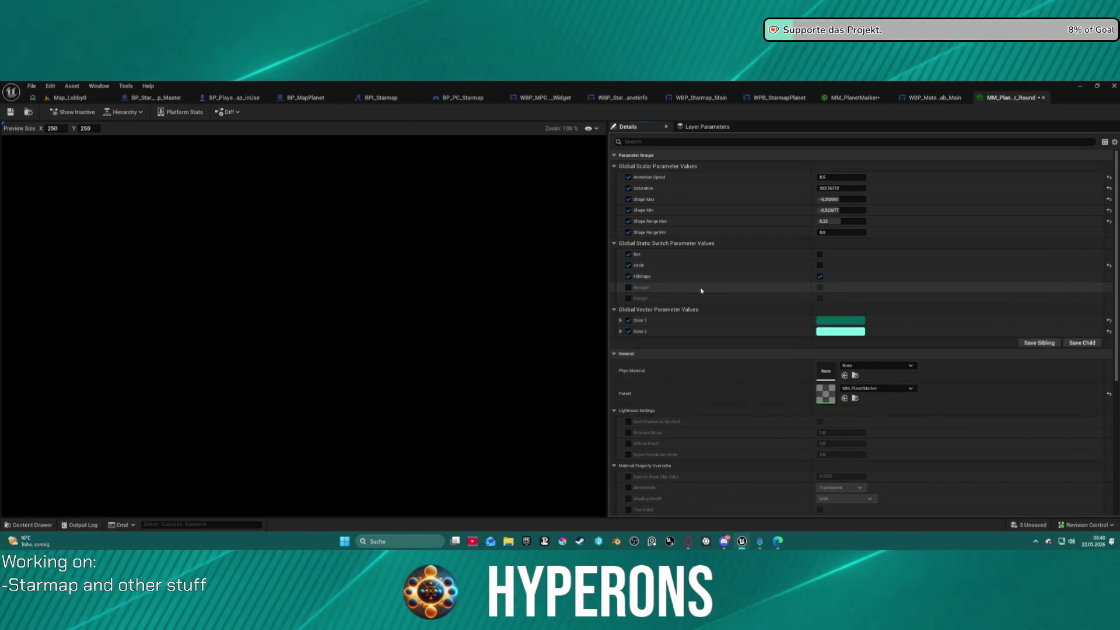
pyautogui.click(629, 289)
pyautogui.click(820, 287)
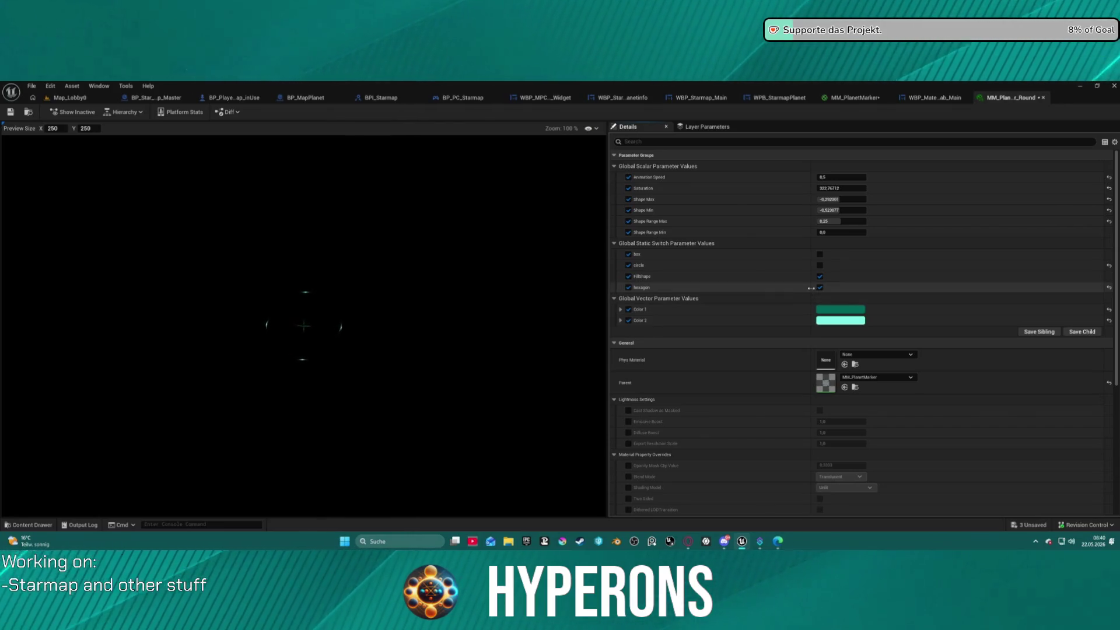
# Step: Try the triangle shape, return to the circle, and open the MM_PlanetMarker graph
pyautogui.click(819, 287)
pyautogui.click(821, 298)
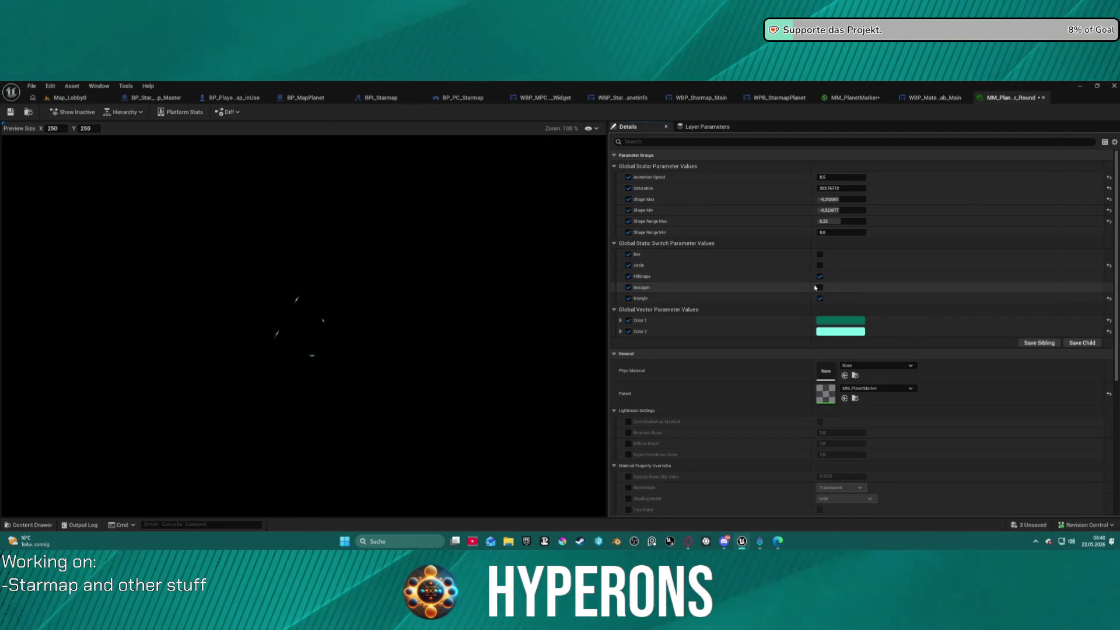
pyautogui.click(820, 298)
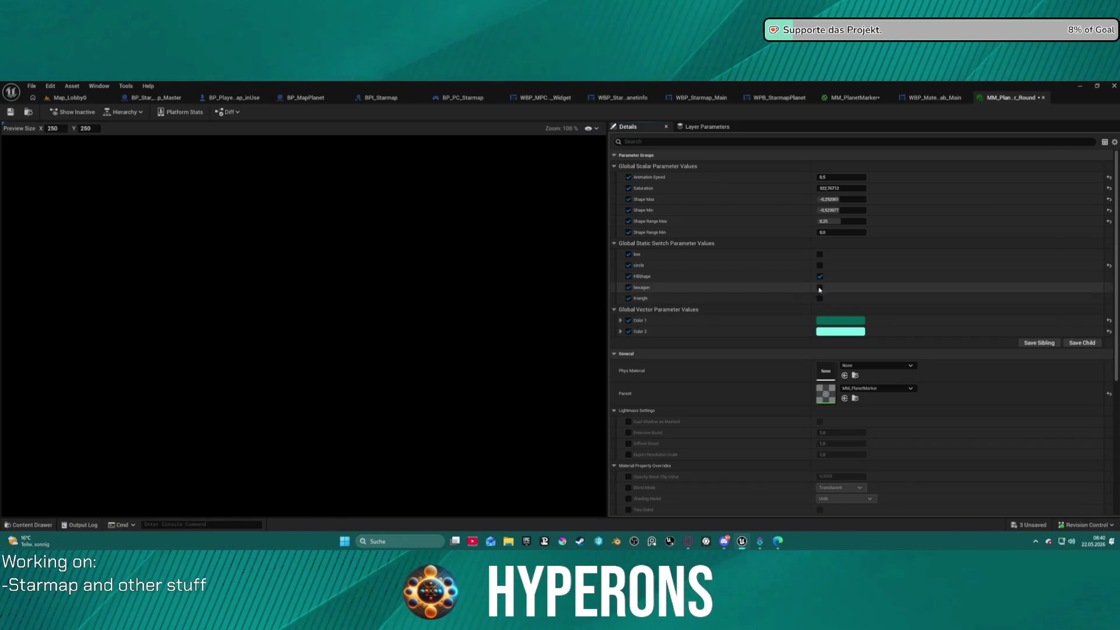
pyautogui.click(820, 265)
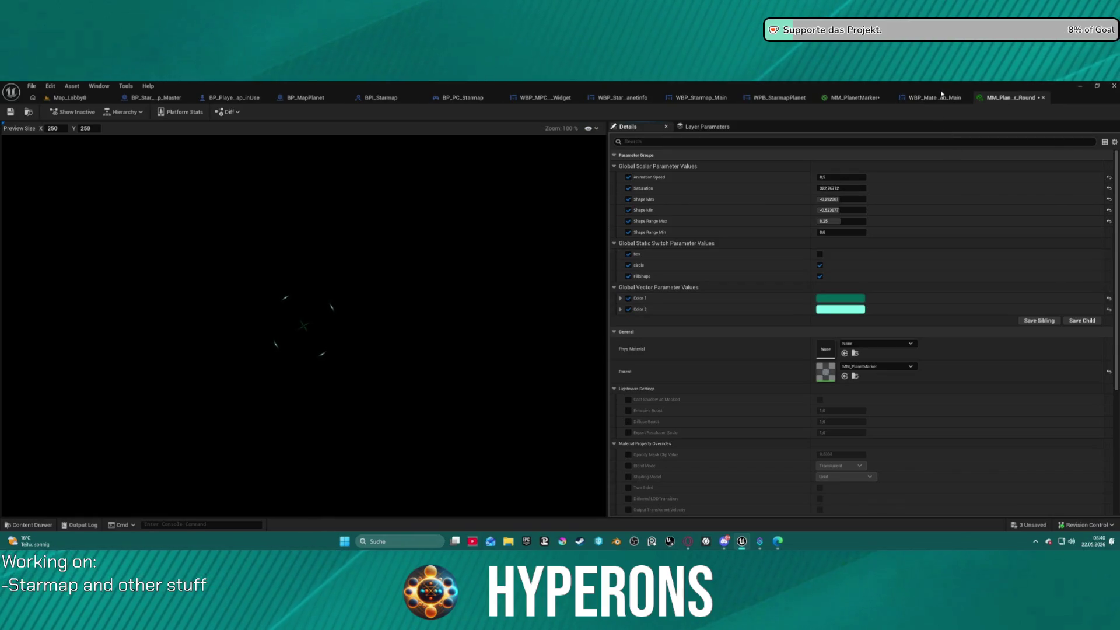
pyautogui.click(851, 98)
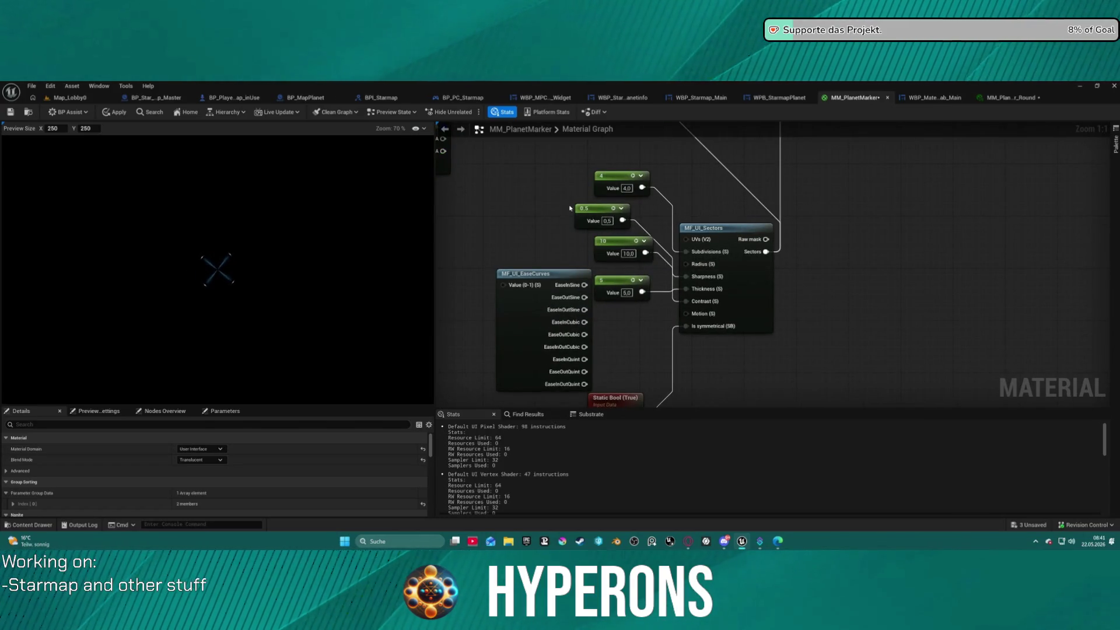
# Step: Wire a constant into MF_UI_Sectors' Radius, set it to 10 then 100, and check the instance
pyautogui.moveTo(610, 161); pyautogui.dragTo(688, 264)
pyautogui.click(594, 162)
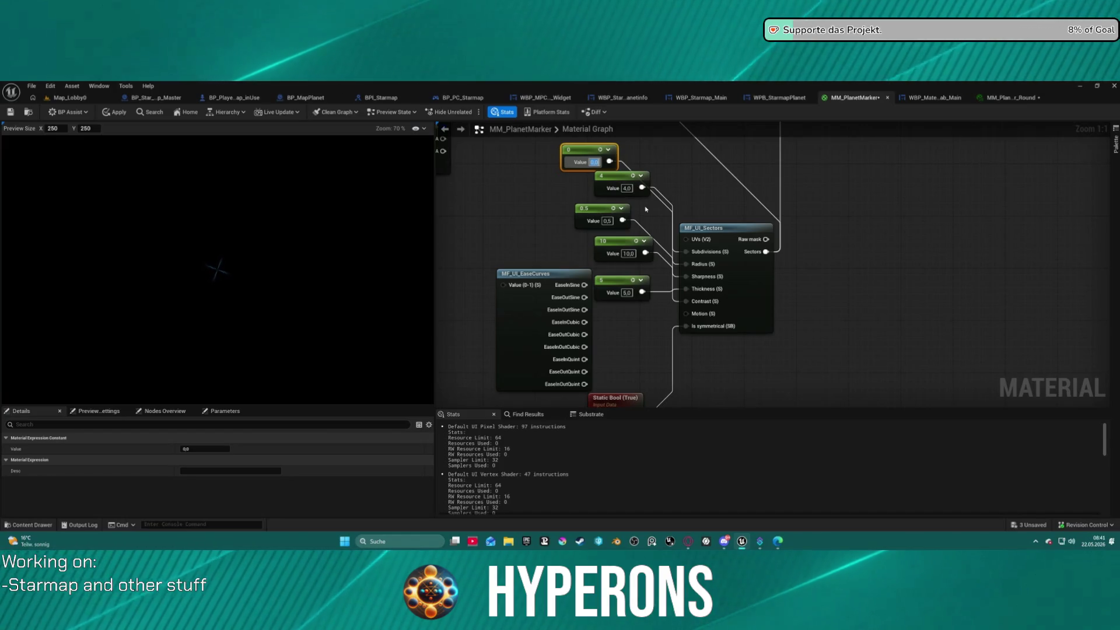
pyautogui.write('10')
pyautogui.press('Return')
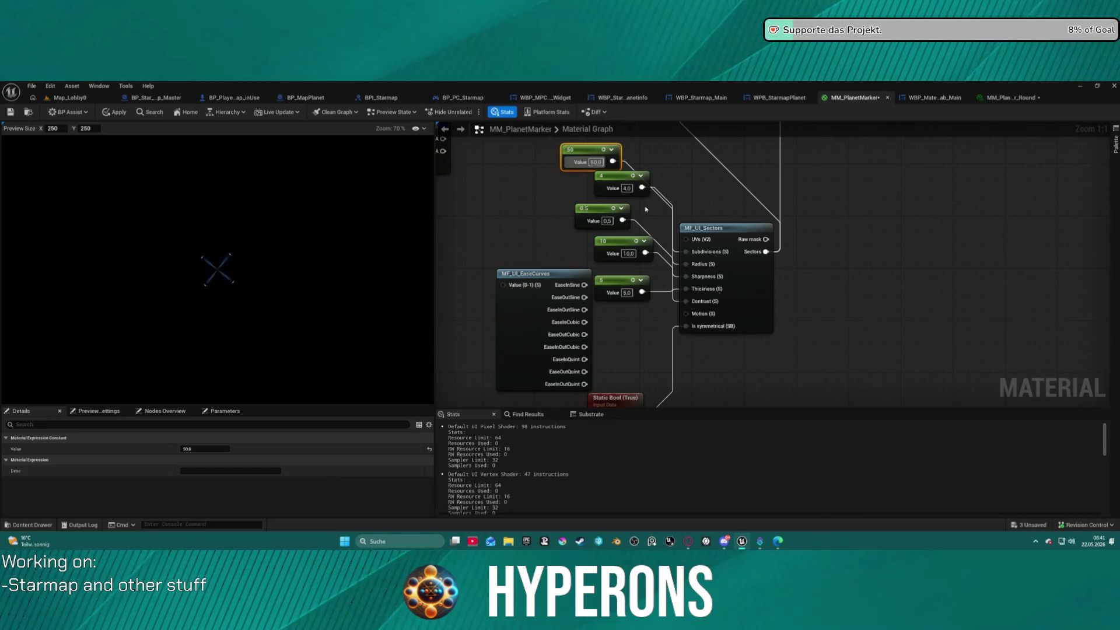
pyautogui.click(595, 162)
pyautogui.write('100')
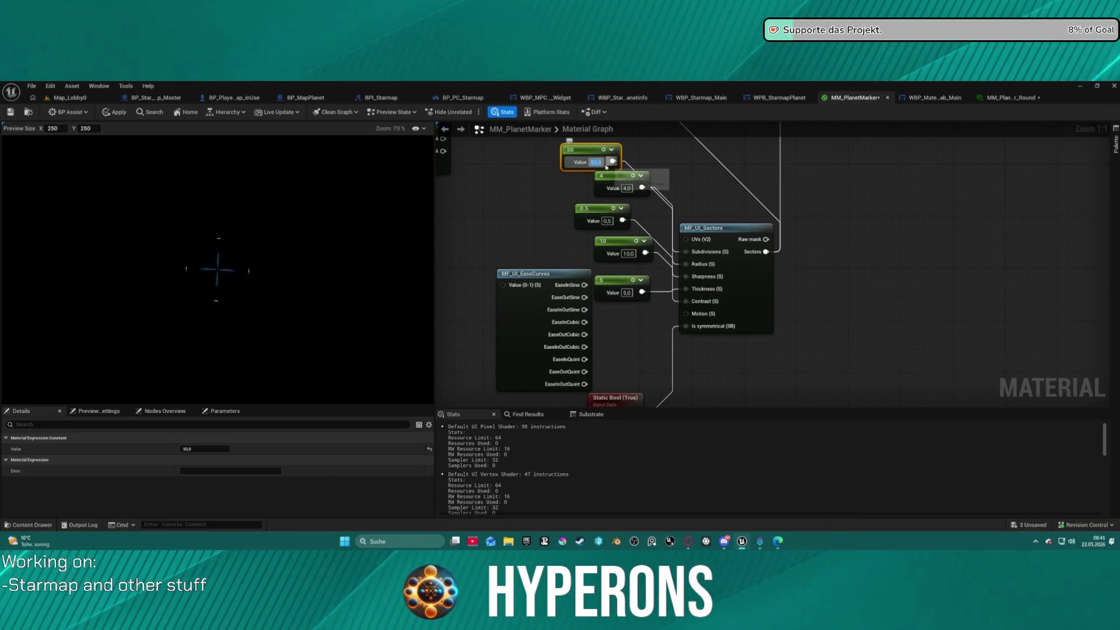
pyautogui.press('Return')
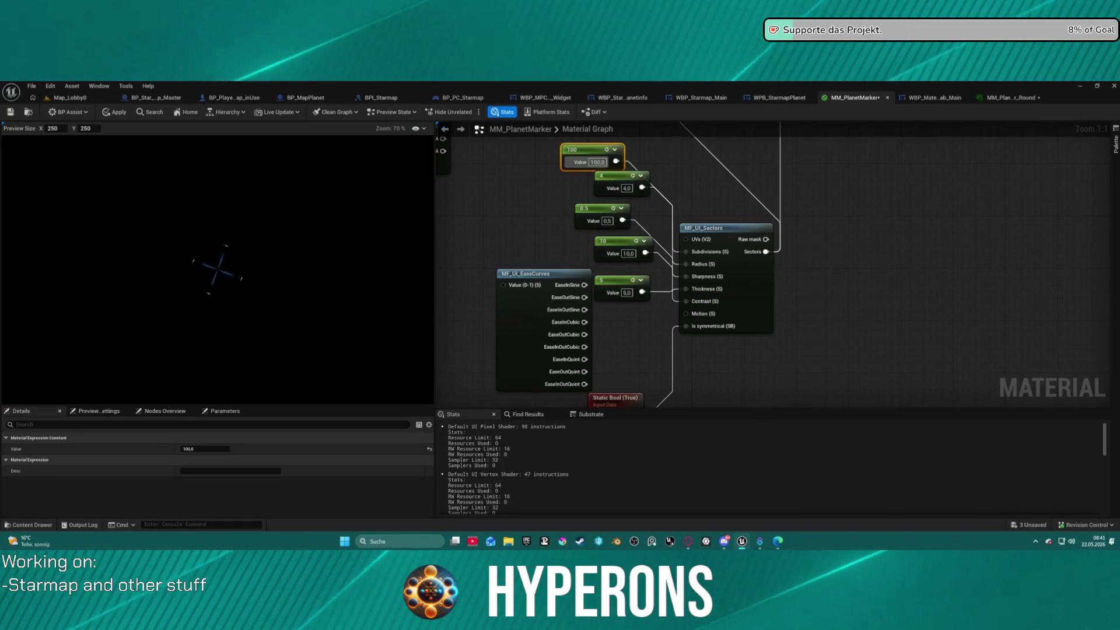
pyautogui.click(1018, 101)
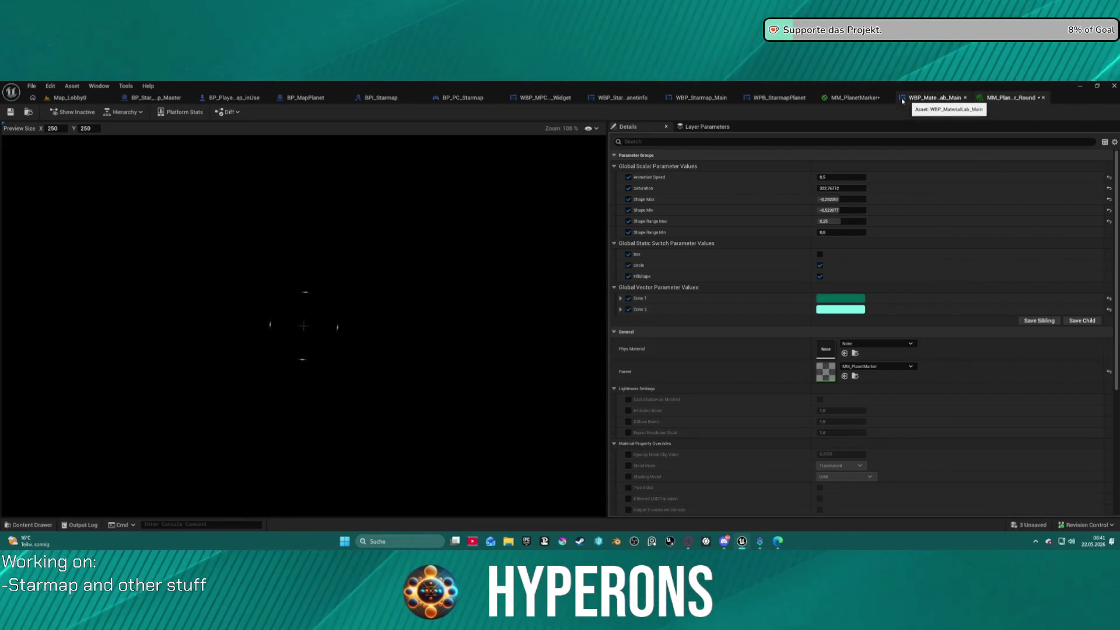
pyautogui.click(854, 98)
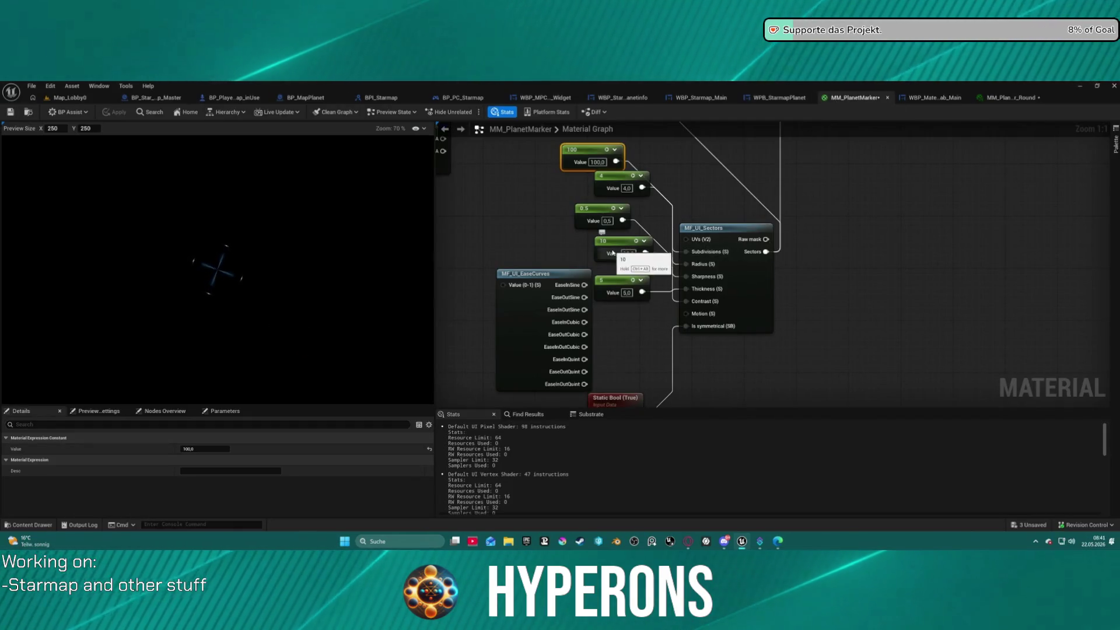
# Step: Keep the 5 constant at 5 and stack the 10, 0.5, 4 and Static Bool nodes beside MF_UI_Sectors
pyautogui.moveTo(610, 246); pyautogui.dragTo(616, 330)
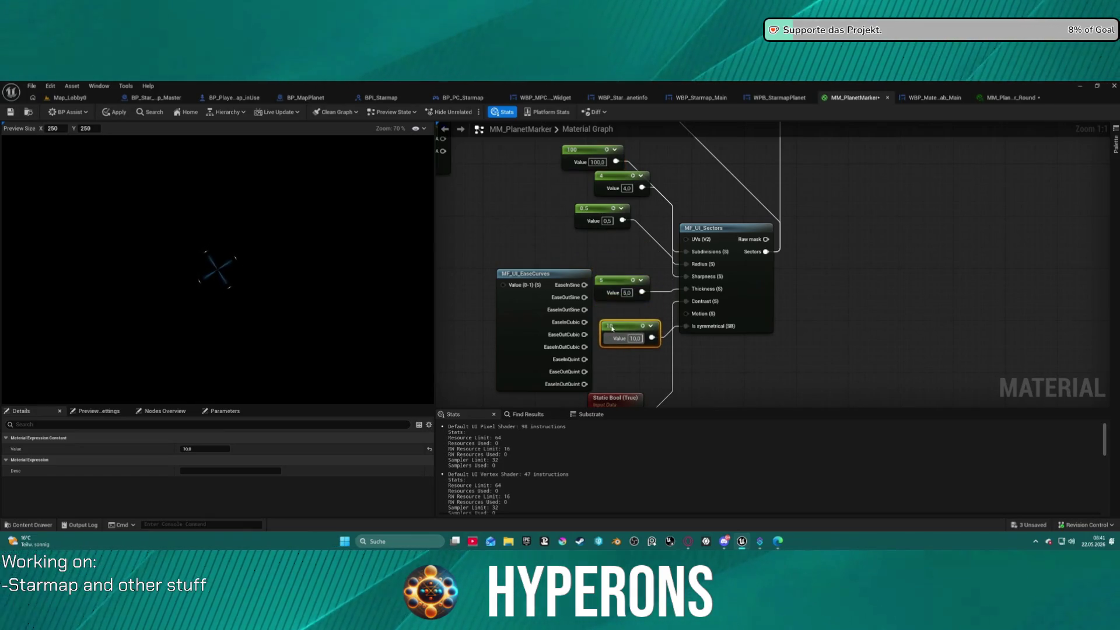
pyautogui.click(613, 290)
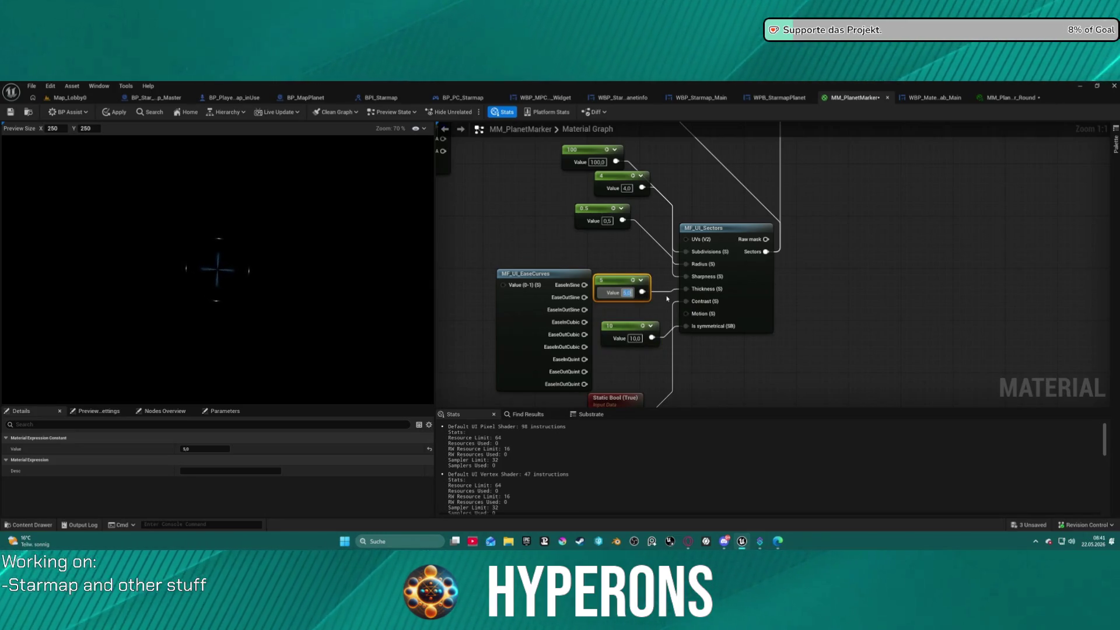
pyautogui.write('100')
pyautogui.press('Return')
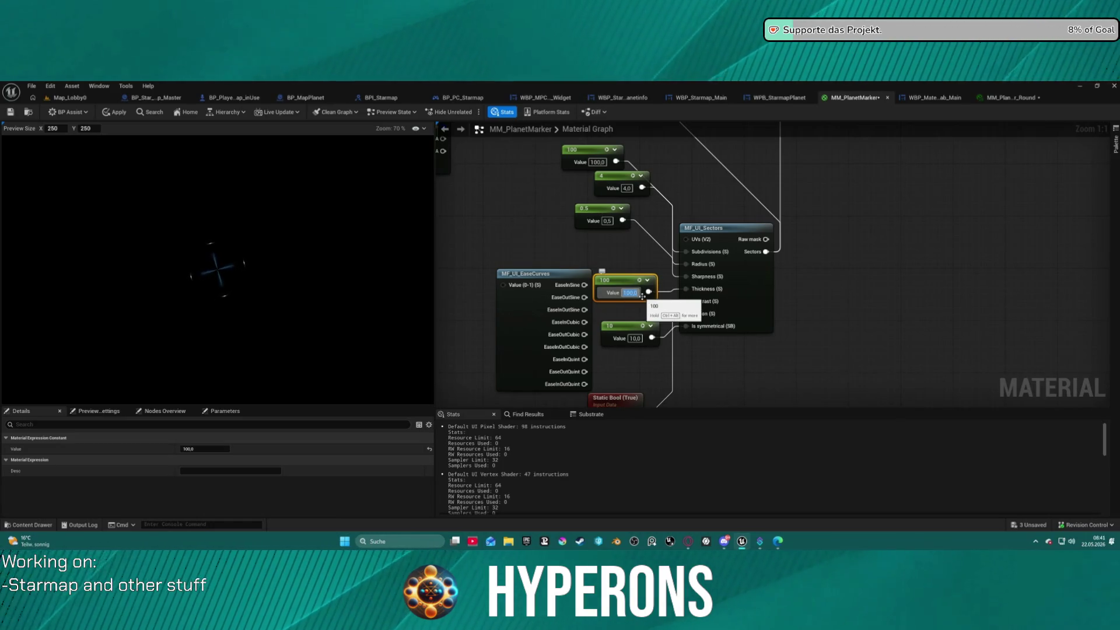
pyautogui.write('5')
pyautogui.press('Return')
pyautogui.click(588, 223)
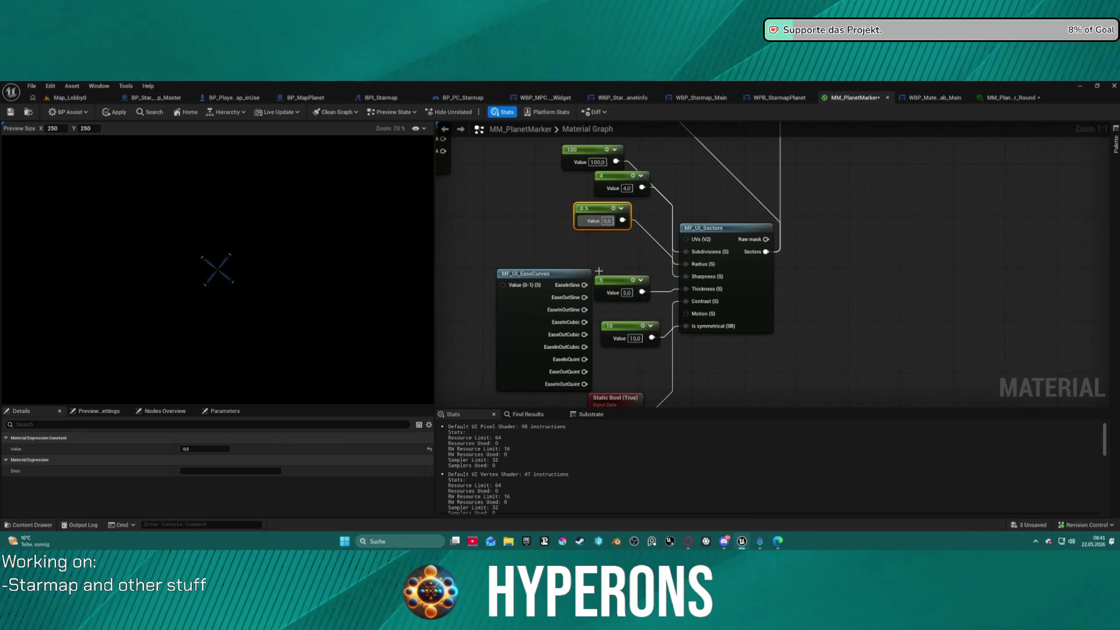
pyautogui.moveTo(595, 215); pyautogui.dragTo(615, 248)
pyautogui.moveTo(611, 189); pyautogui.dragTo(604, 216)
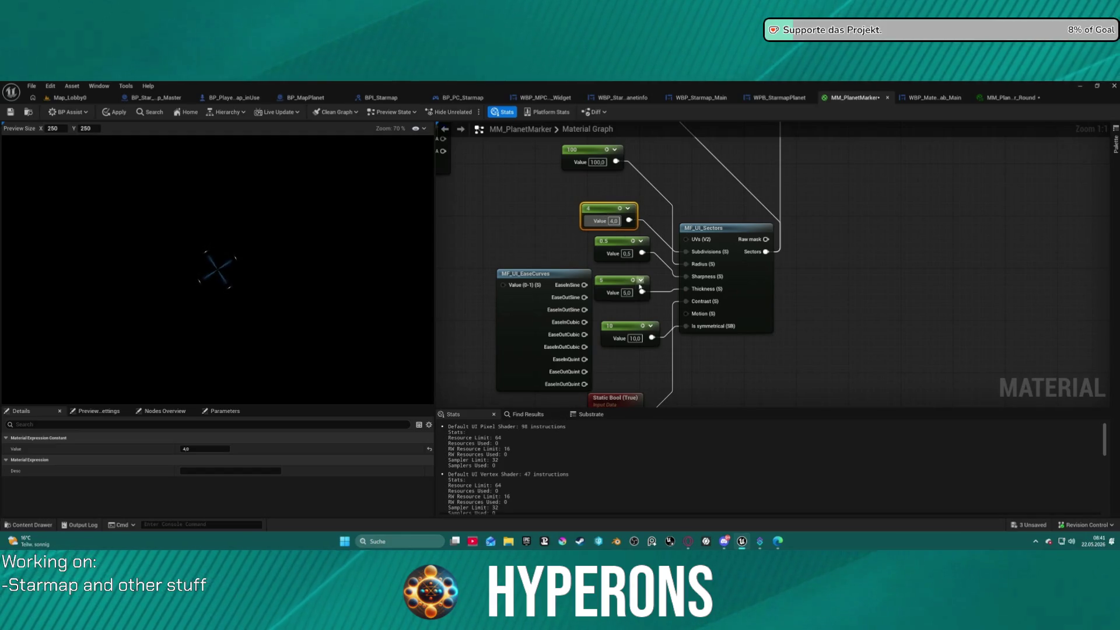
pyautogui.moveTo(608, 400)
pyautogui.mouseDown()
pyautogui.moveTo(529, 219)
pyautogui.moveTo(631, 339)
pyautogui.moveTo(622, 301)
pyautogui.mouseUp()
# Step: Change the 0.5 and 5 constants feeding MF_UI_Sectors both to 1.0, leaving 4 and 10
pyautogui.click(629, 310)
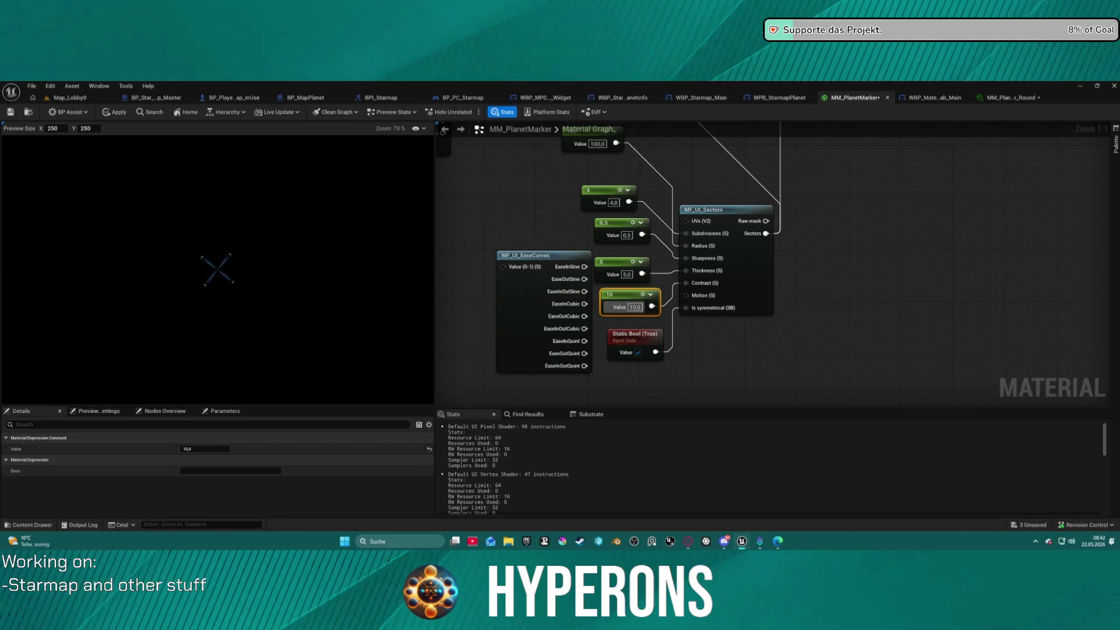
pyautogui.hotkey('alt', 'Tab')
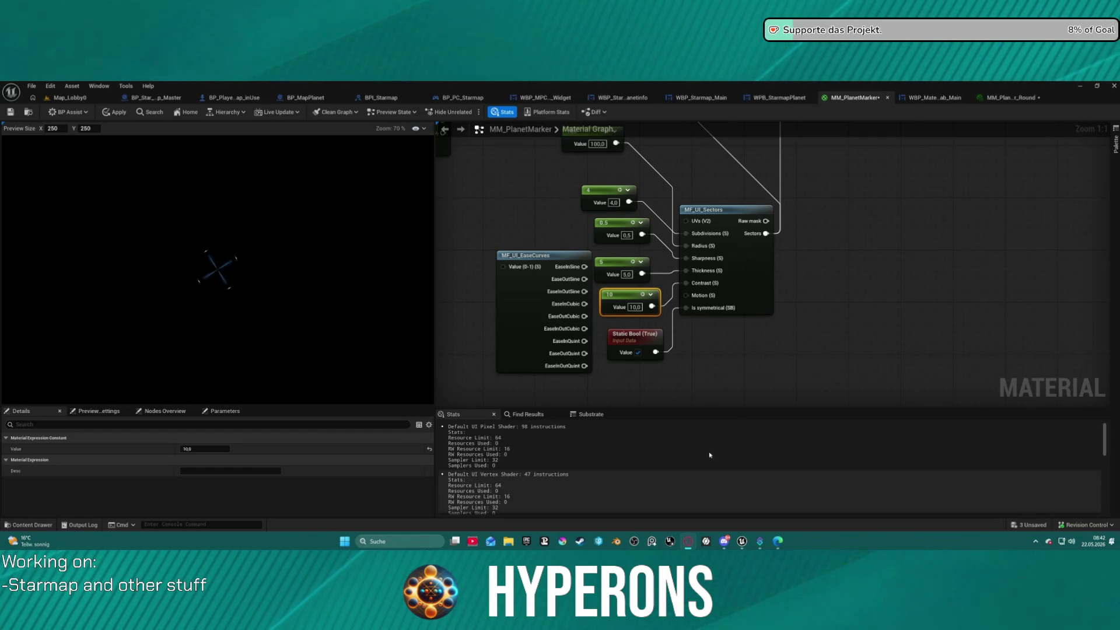
pyautogui.click(796, 370)
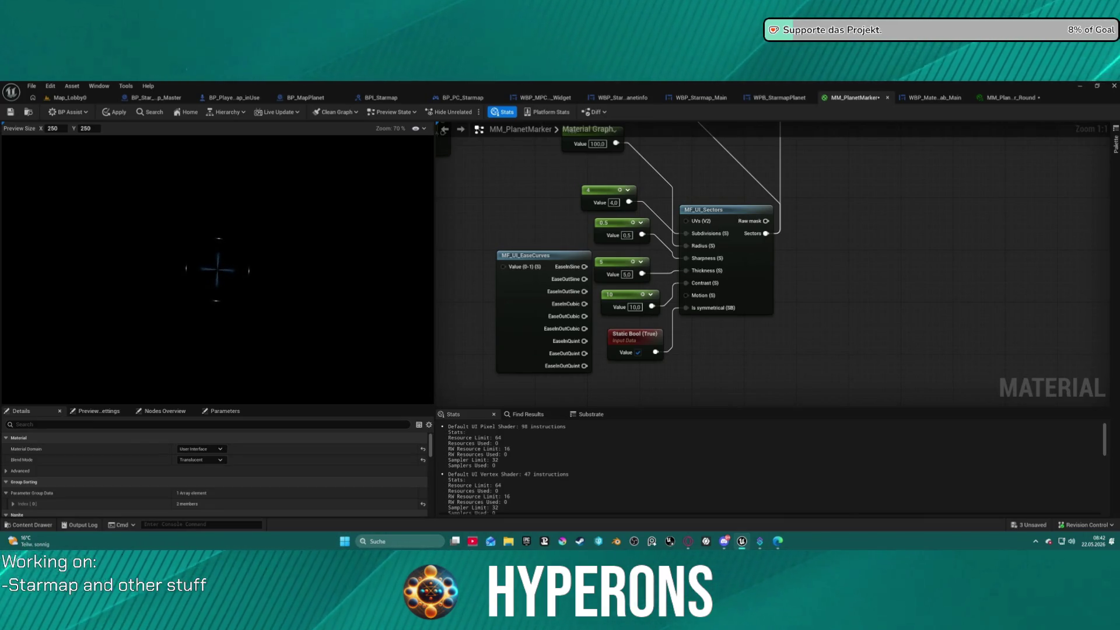
pyautogui.click(630, 236)
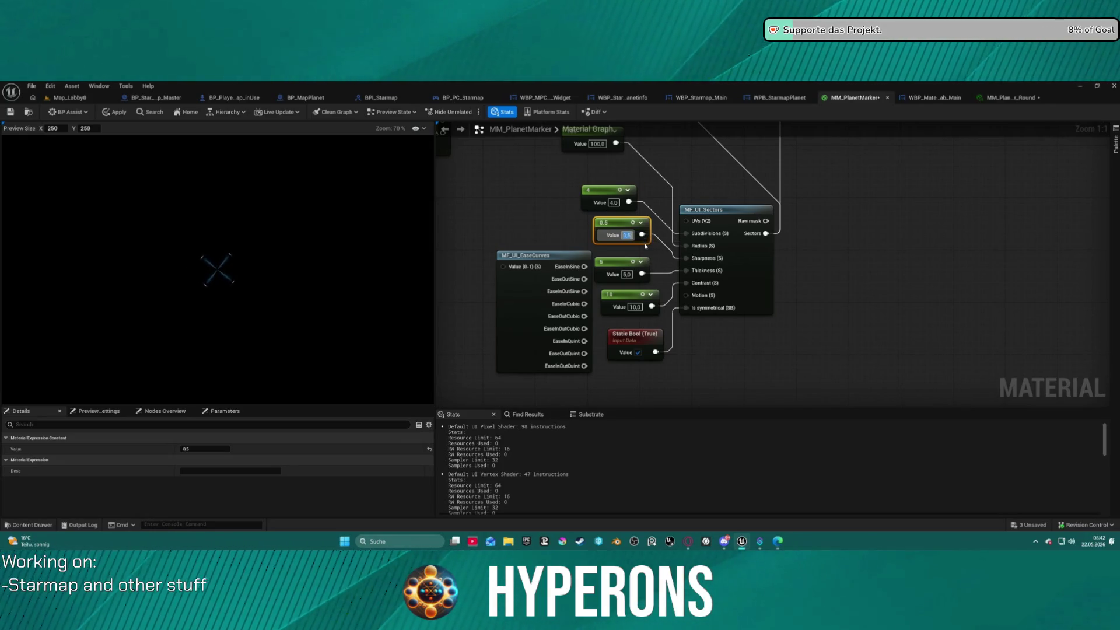
pyautogui.write('1')
pyautogui.press('Return')
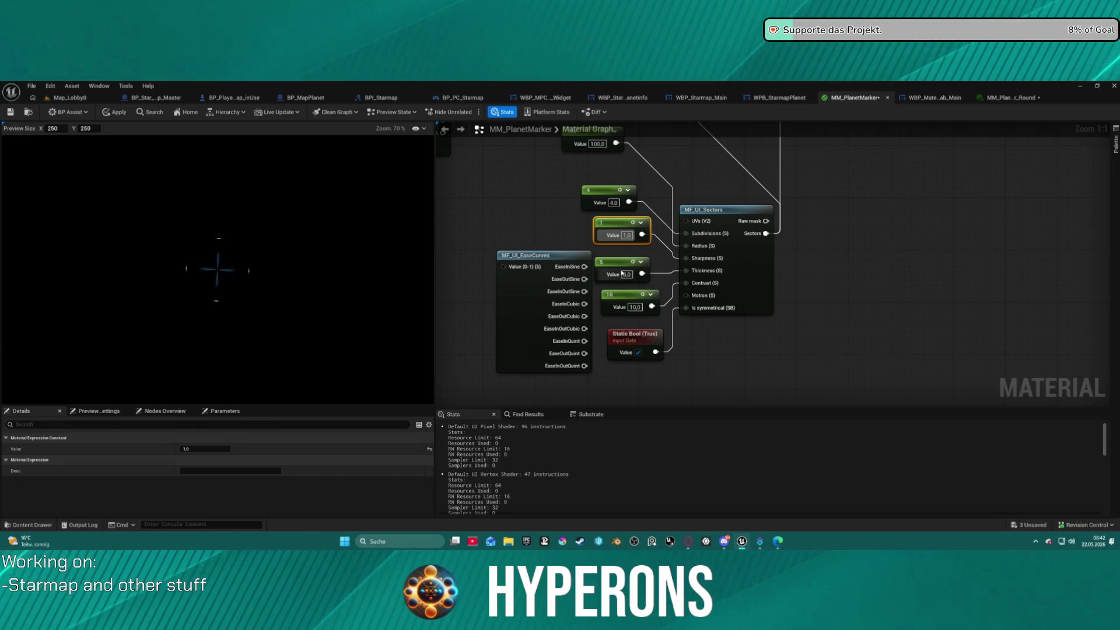
pyautogui.click(632, 274)
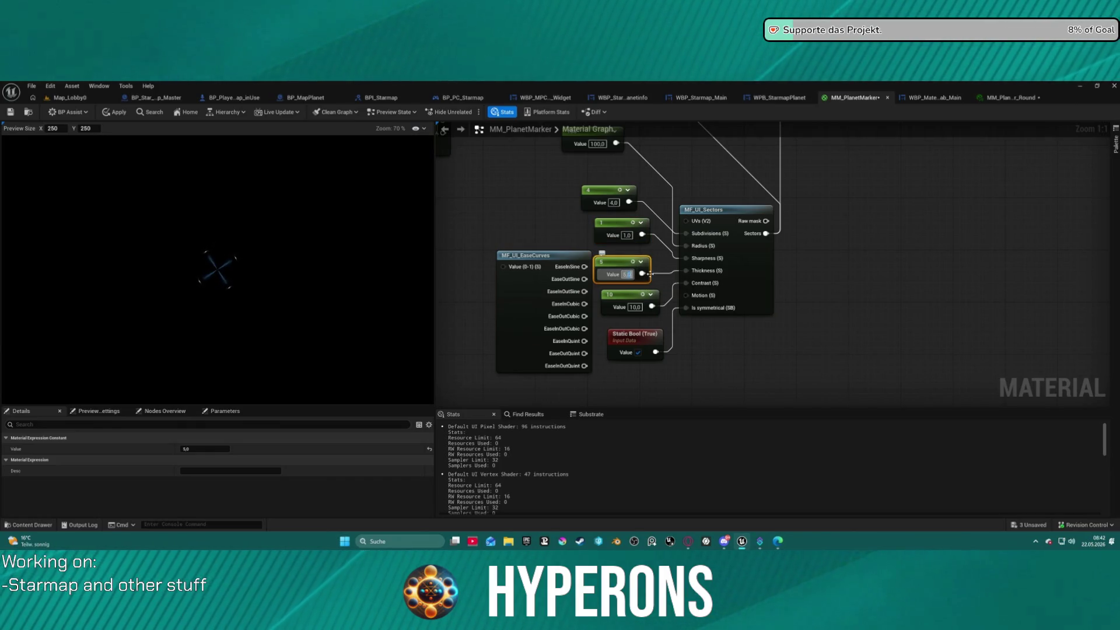
pyautogui.write('1')
pyautogui.press('Return')
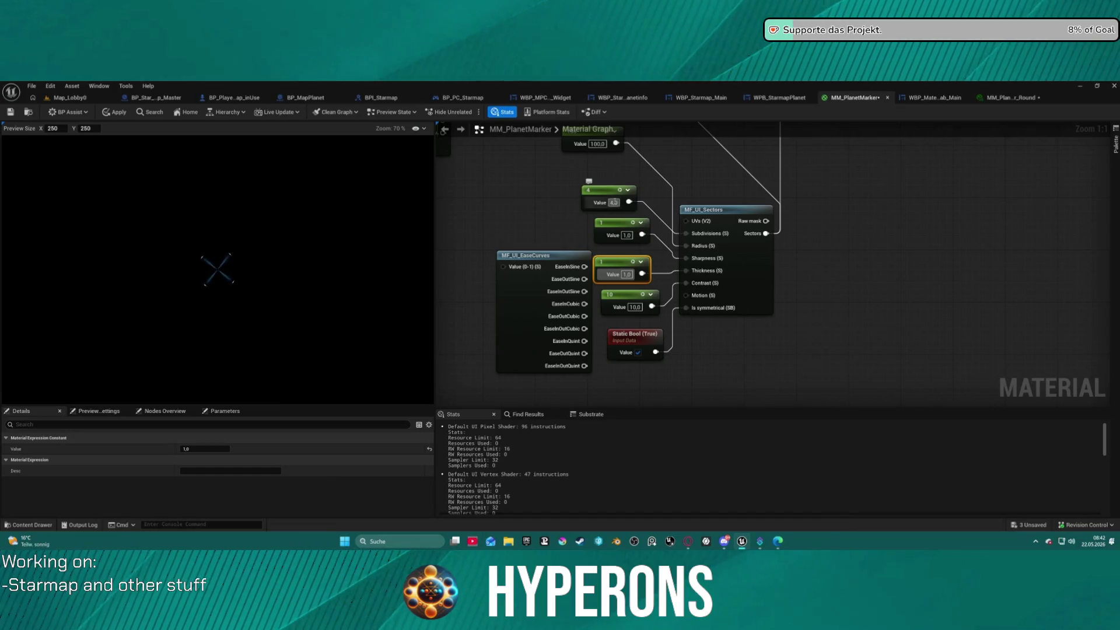
pyautogui.moveTo(623, 205); pyautogui.dragTo(630, 231)
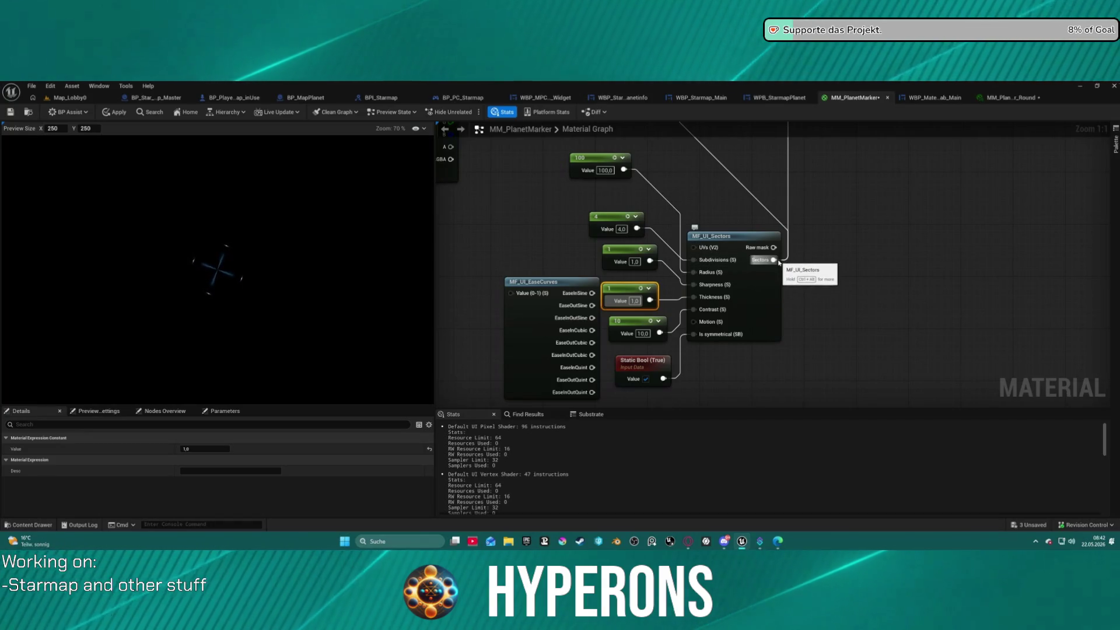
# Step: Add a Multiply node wired from the Sectors output and preview the material at it
pyautogui.moveTo(773, 260); pyautogui.dragTo(830, 285)
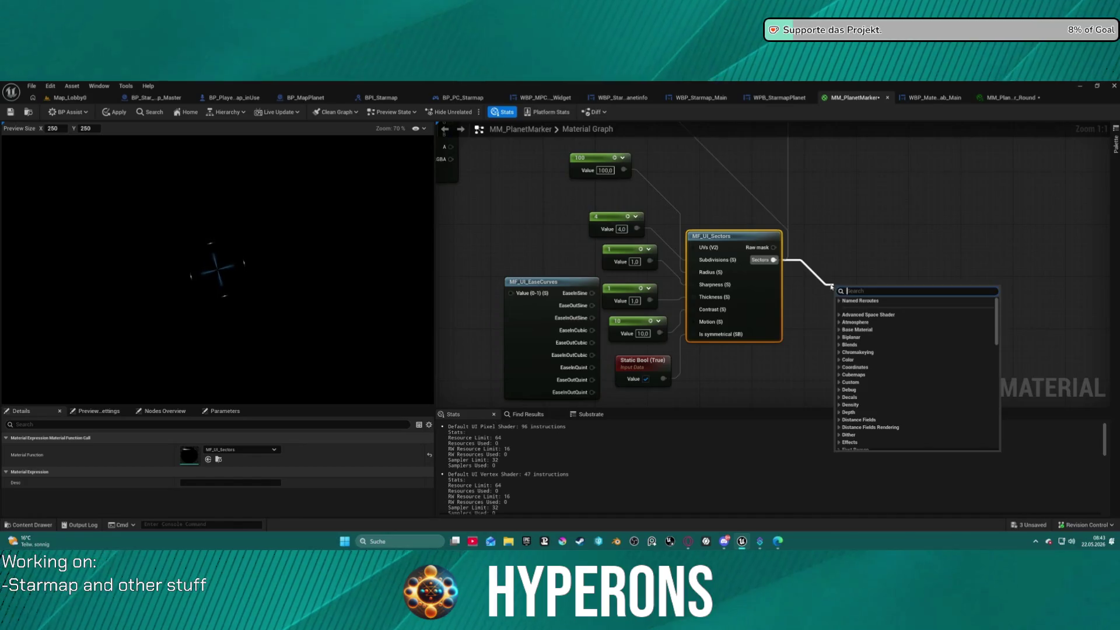
pyautogui.write('mul')
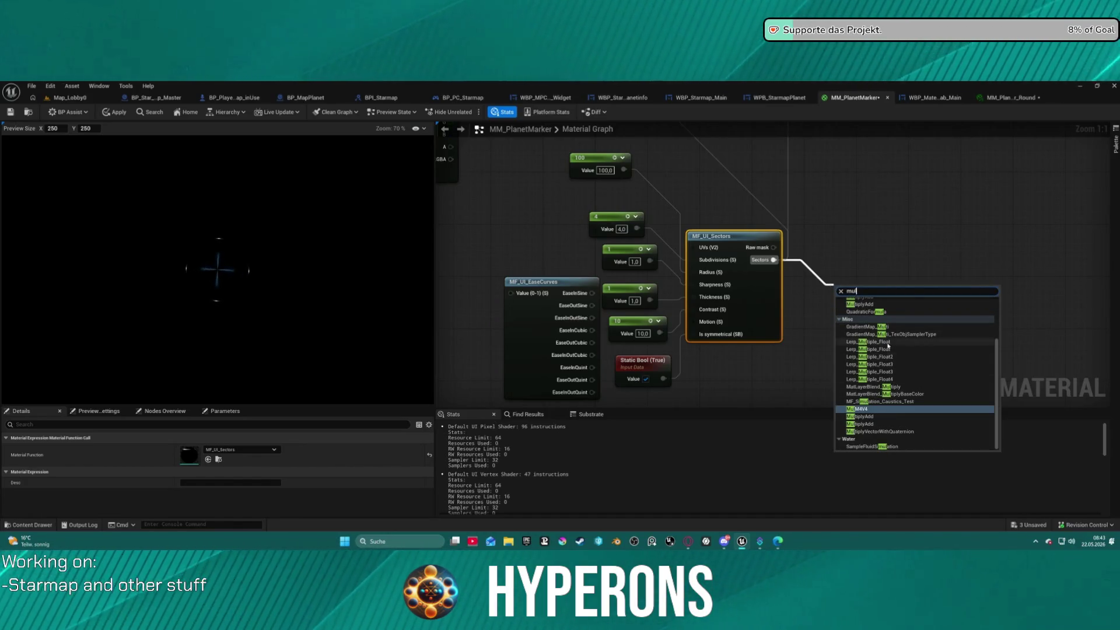
pyautogui.scroll(2, 899, 329)
pyautogui.click(867, 329)
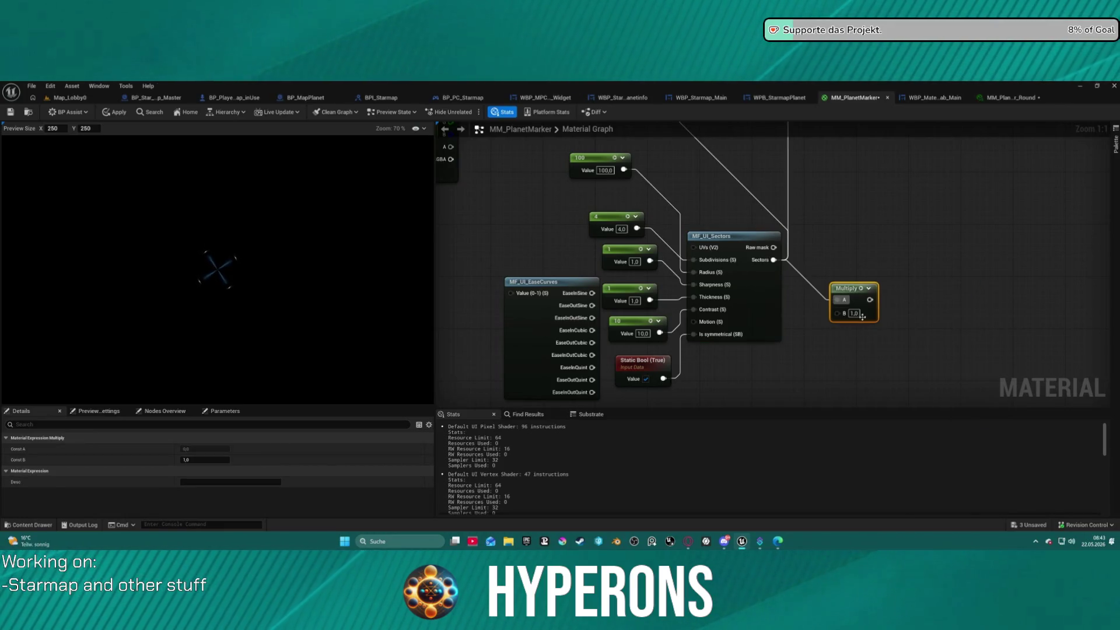
pyautogui.rightClick(860, 294)
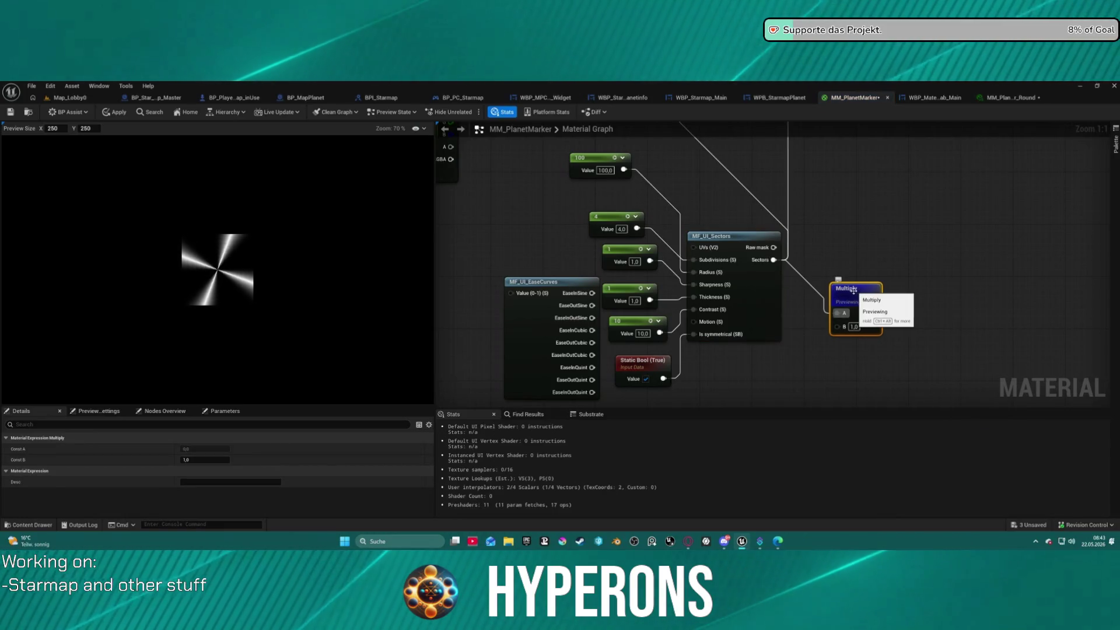
pyautogui.click(878, 304)
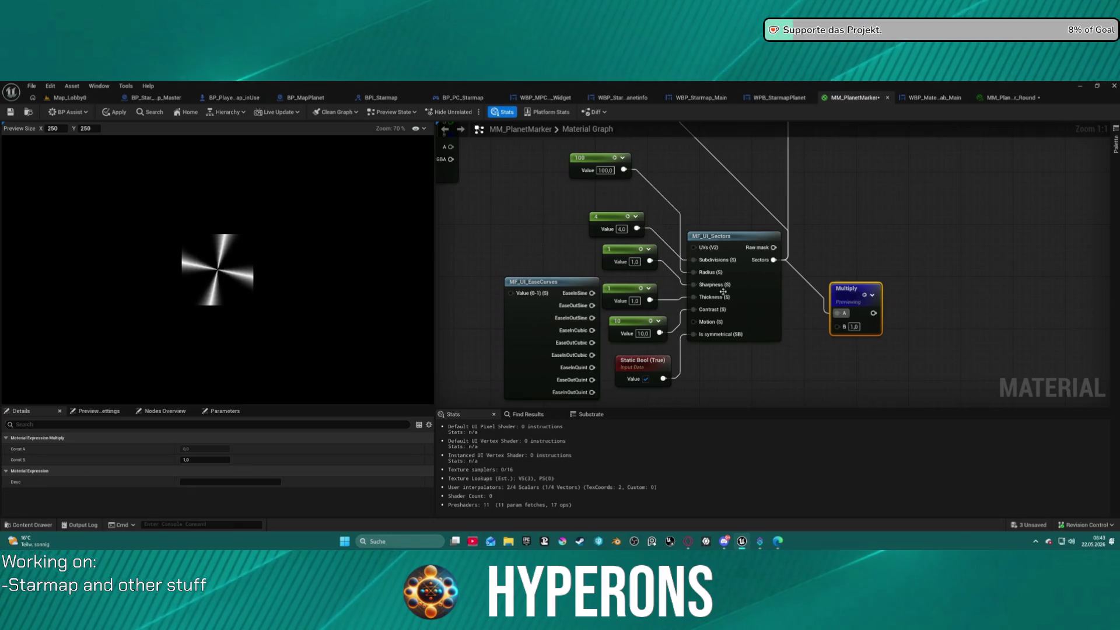
# Step: Try 20, 1 and 3 on the 10 constant, settle on 4, and stop previewing
pyautogui.click(643, 333)
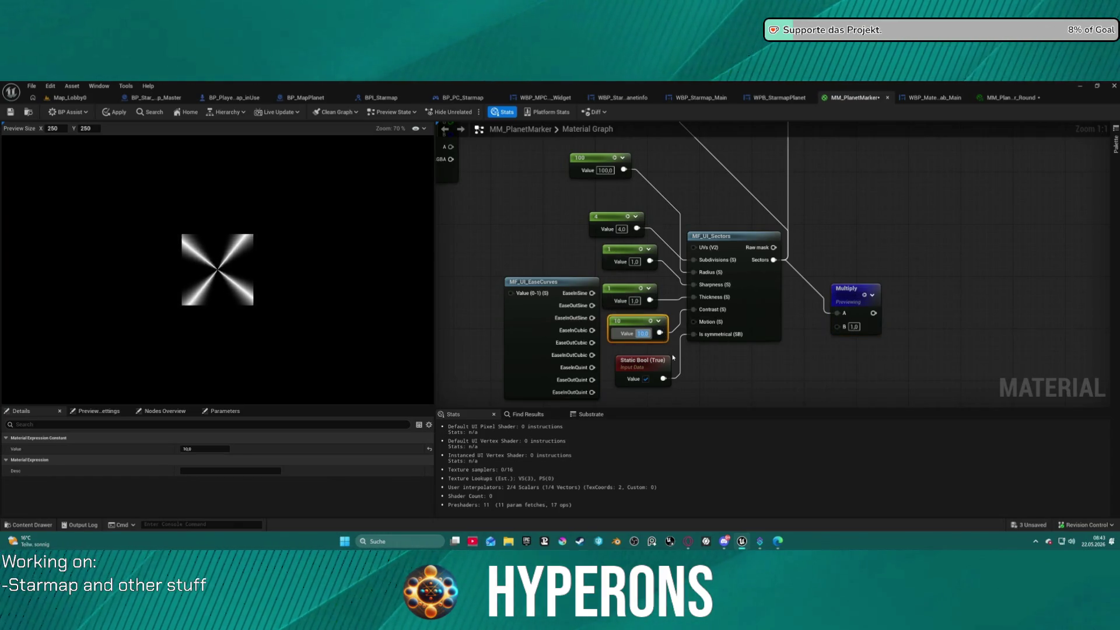
pyautogui.write('20')
pyautogui.press('Return')
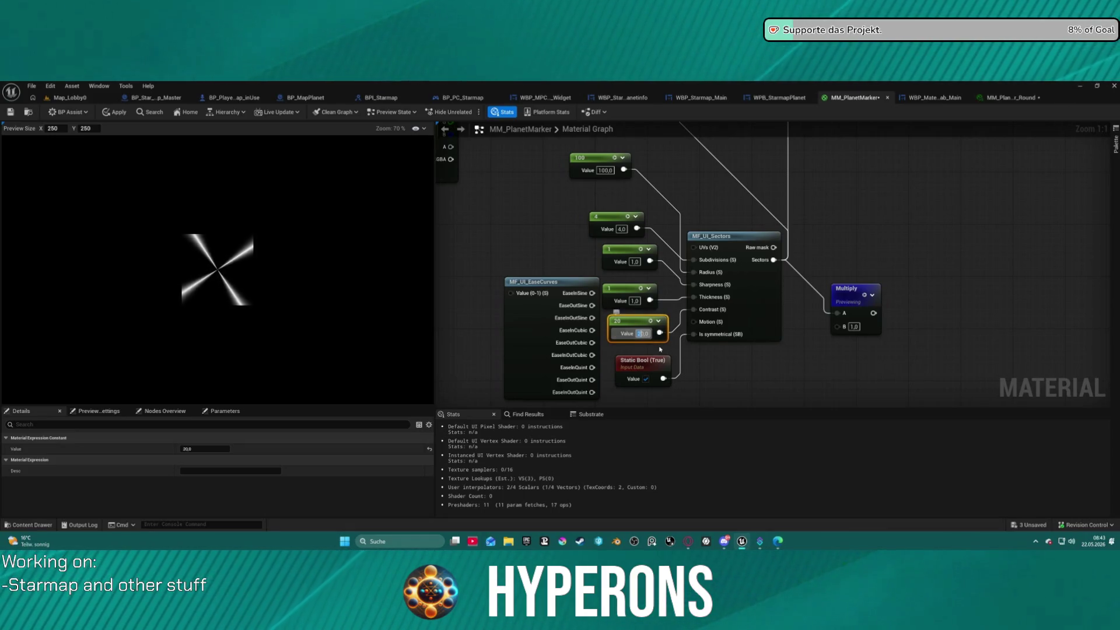
pyautogui.write('1')
pyautogui.press('Return')
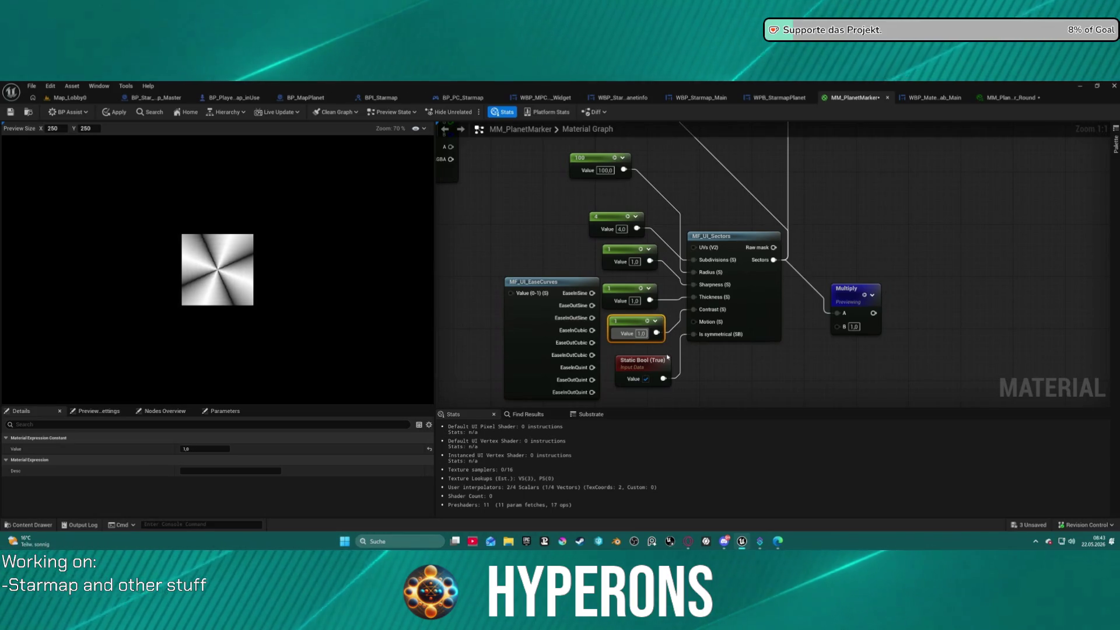
pyautogui.write('3')
pyautogui.press('Return')
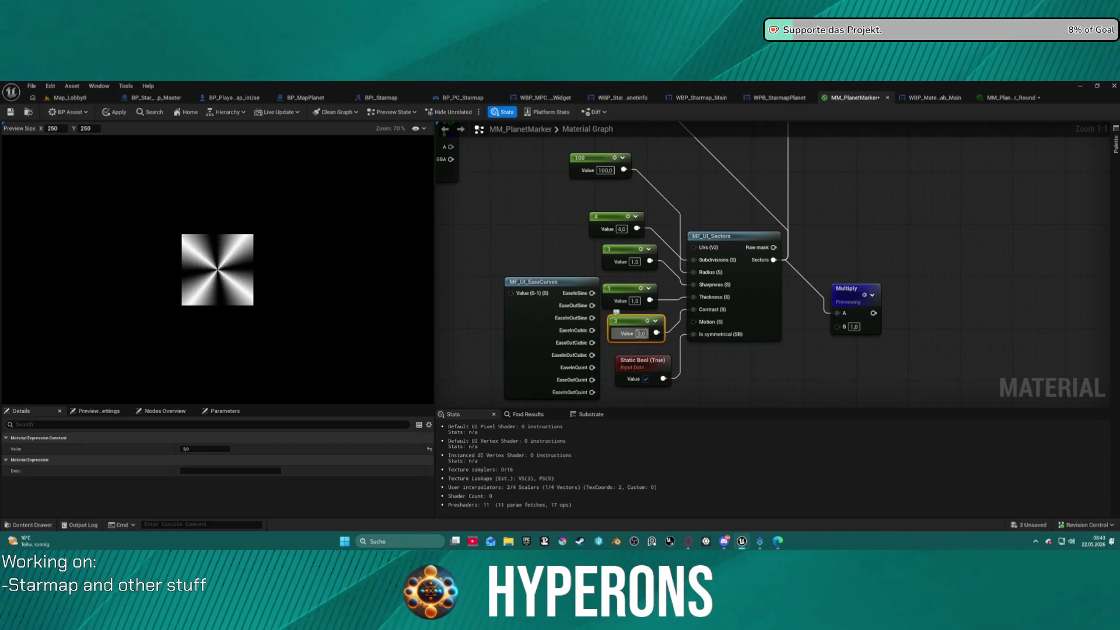
pyautogui.write('4')
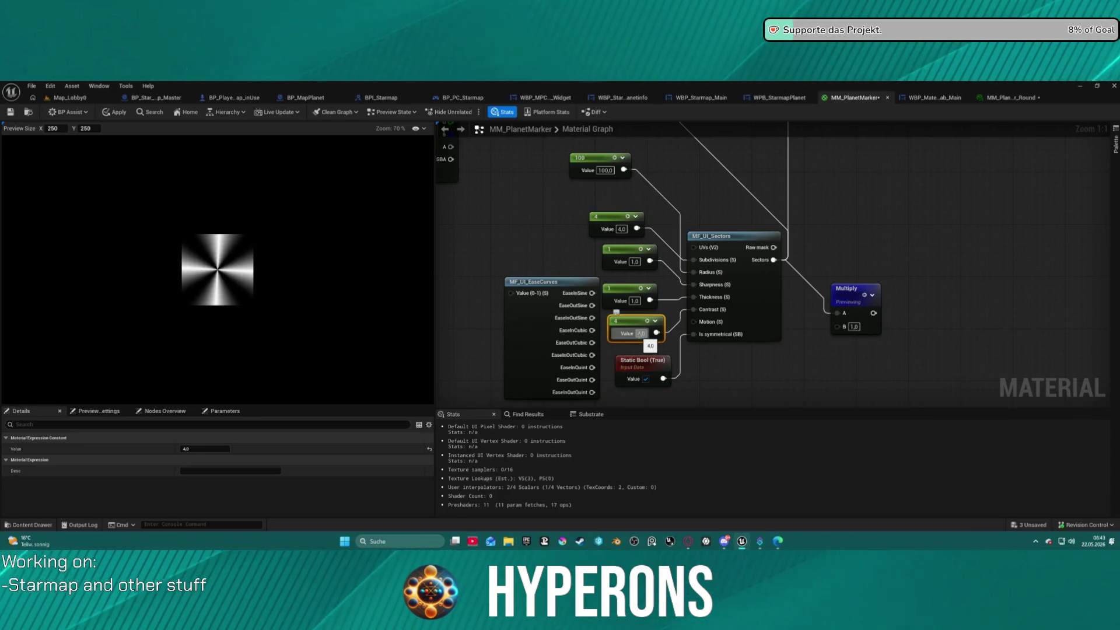
pyautogui.press('Return')
pyautogui.click(865, 296)
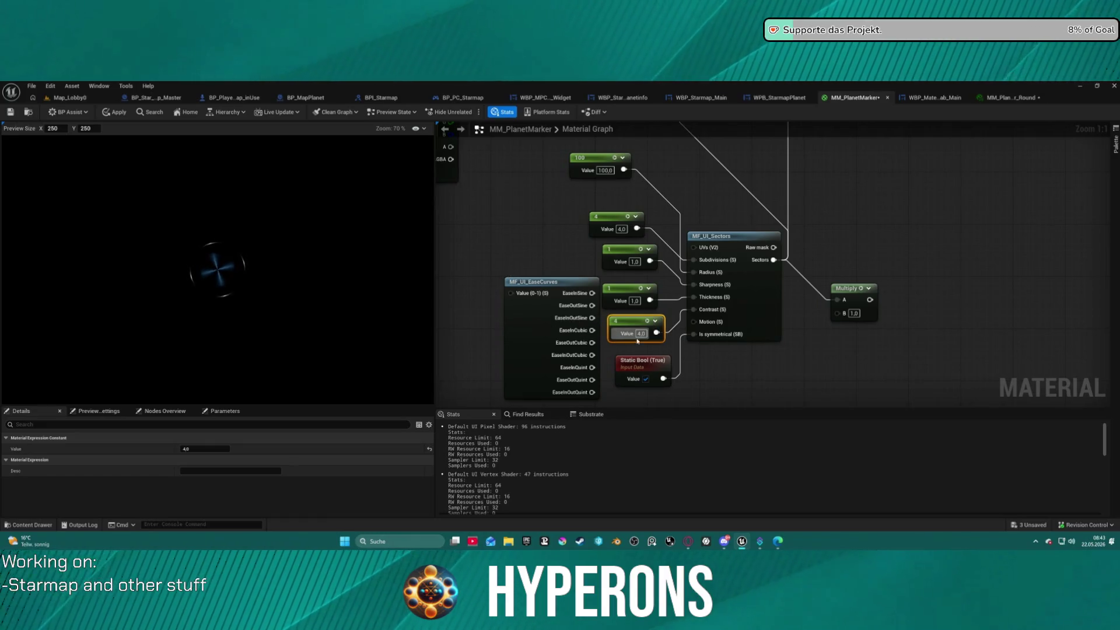
pyautogui.click(635, 301)
# Step: Set the Thickness constant to 15 and the constant above it to 0,1
pyautogui.write('15')
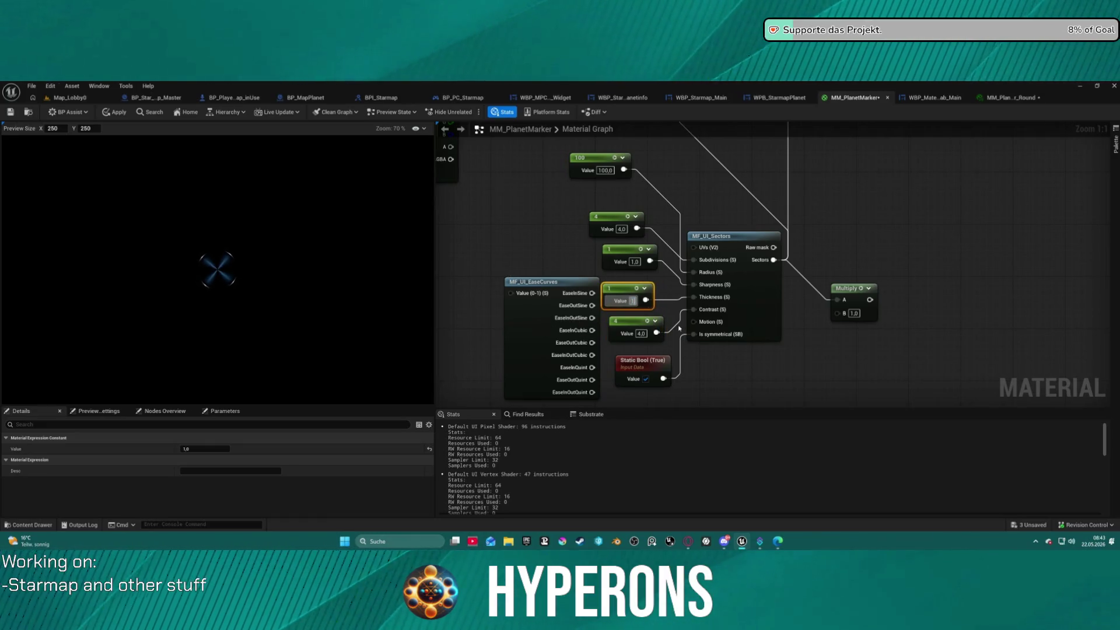
pyautogui.press('Return')
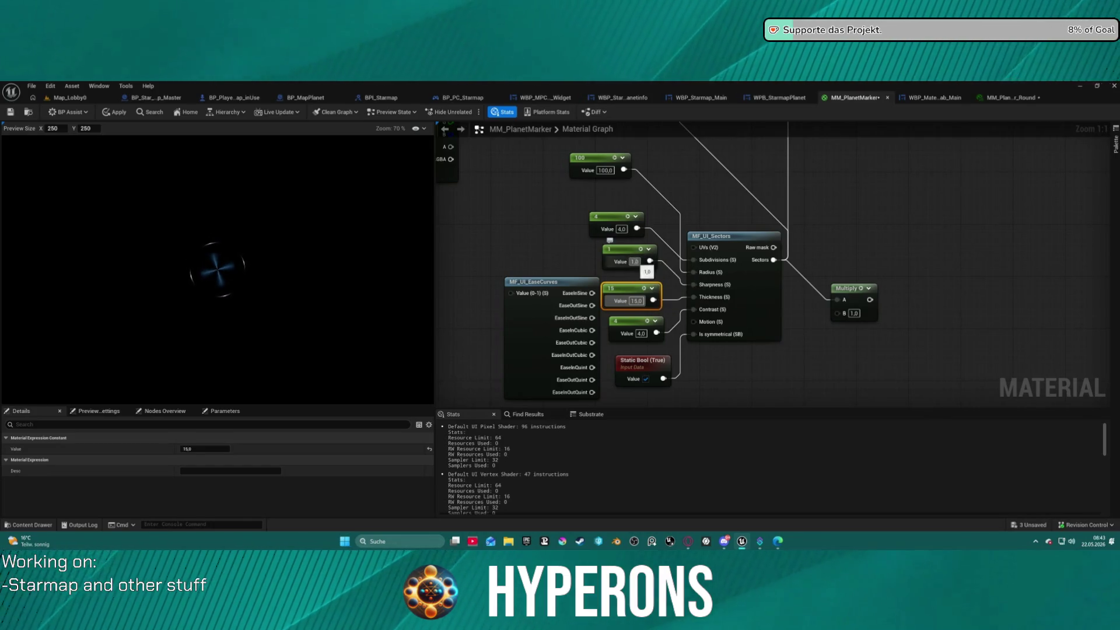
pyautogui.click(639, 255)
pyautogui.write('0,1')
pyautogui.press('Return')
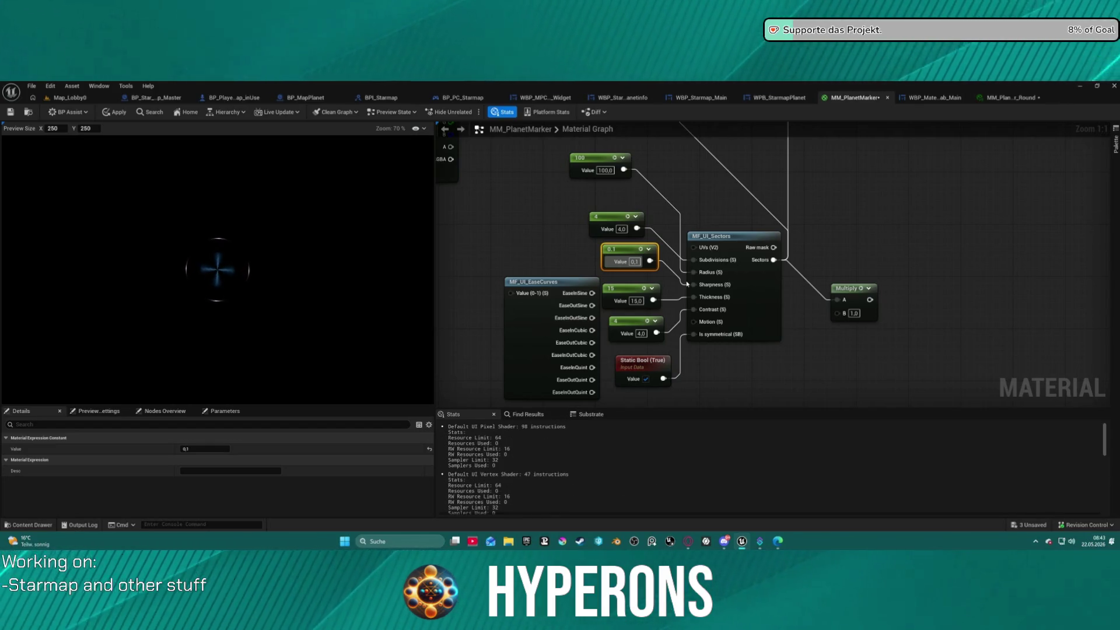
# Step: Change the 100 radius constant to 10, after trying 1 and 500, and apply the material
pyautogui.click(601, 171)
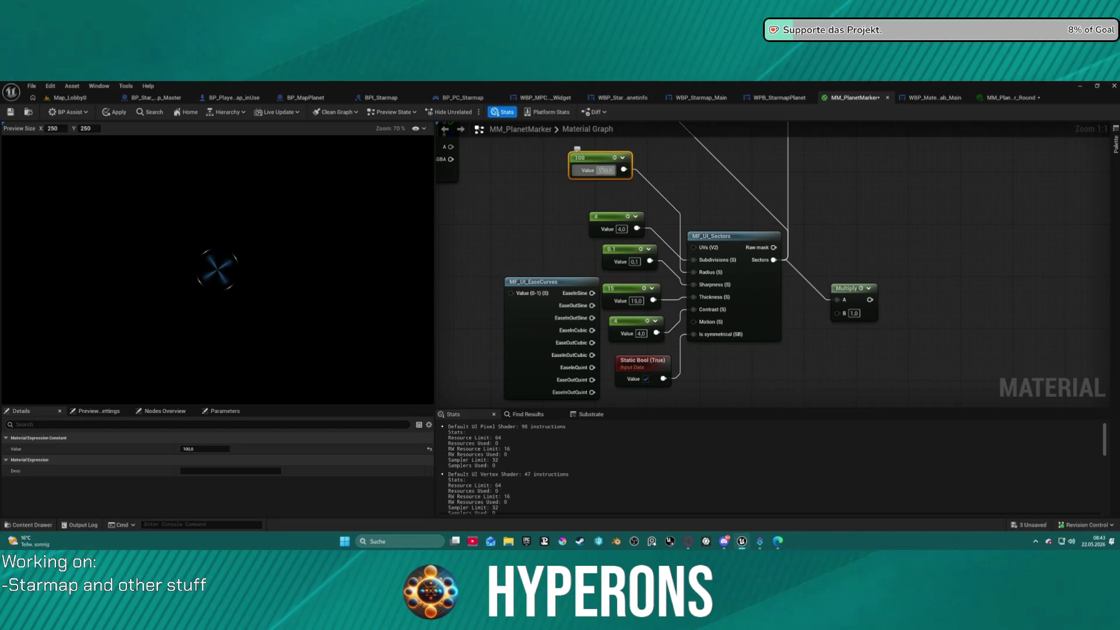
pyautogui.write('1')
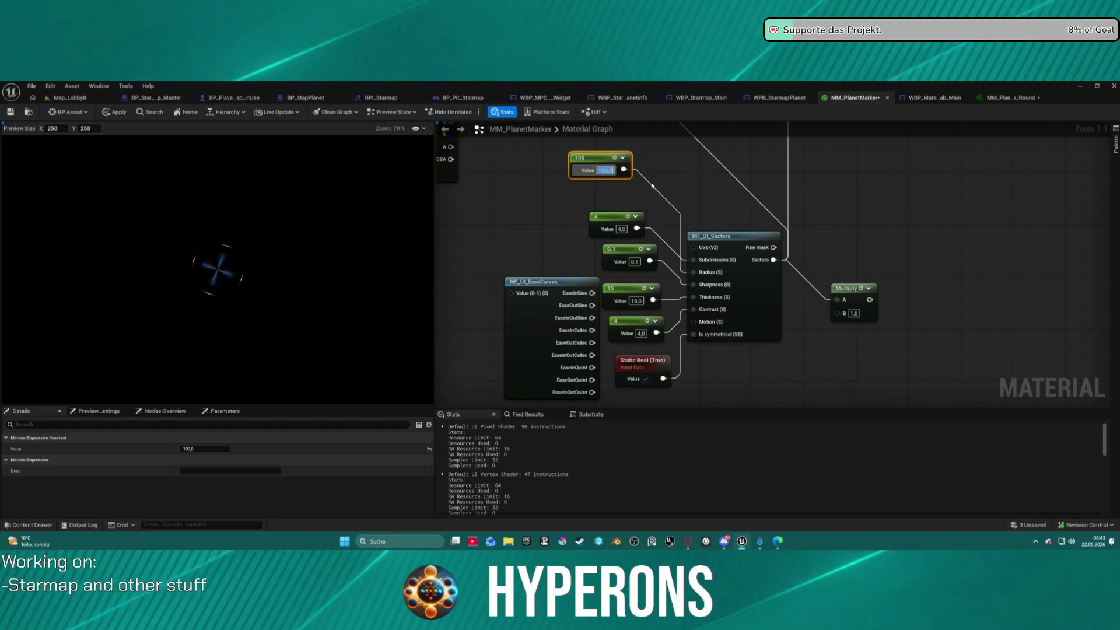
pyautogui.write('0')
pyautogui.press('Return')
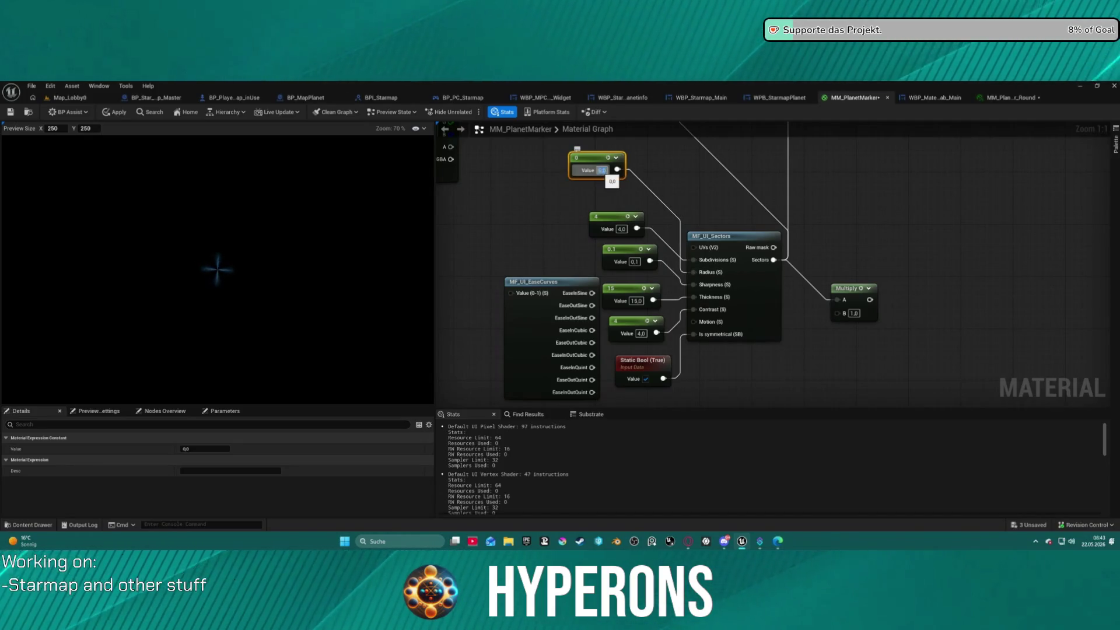
pyautogui.write('500')
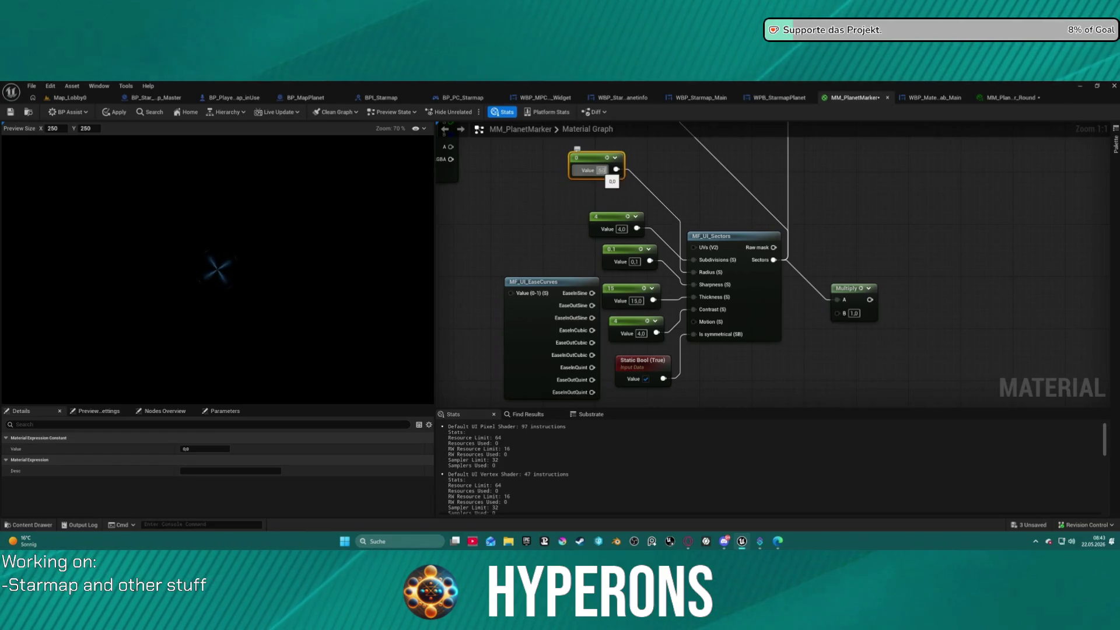
pyautogui.press('Return')
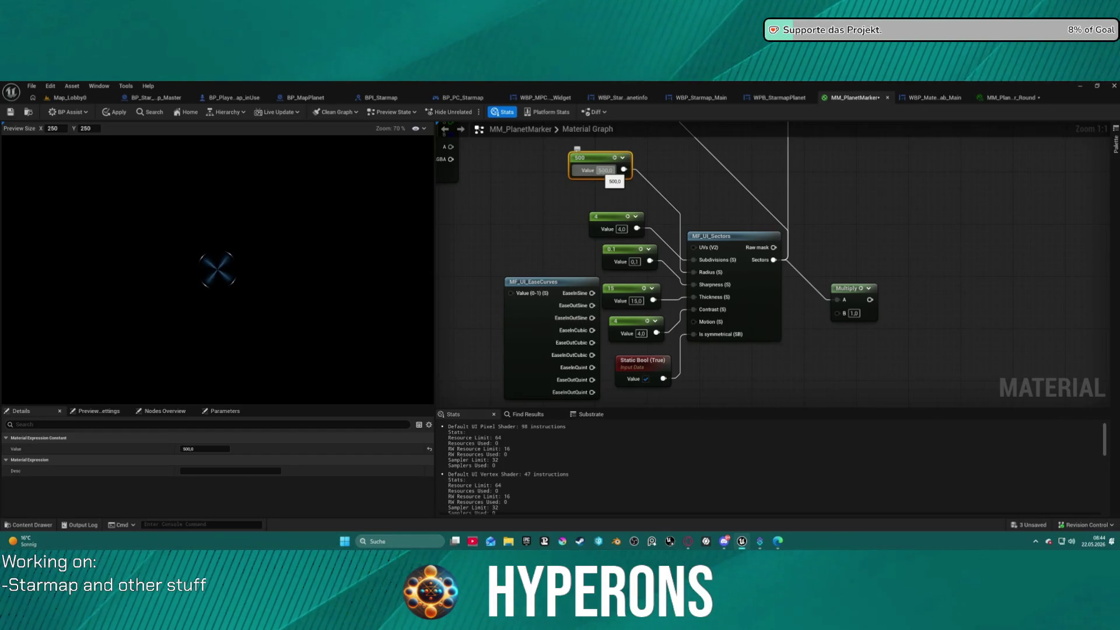
pyautogui.write('10')
pyautogui.press('Return')
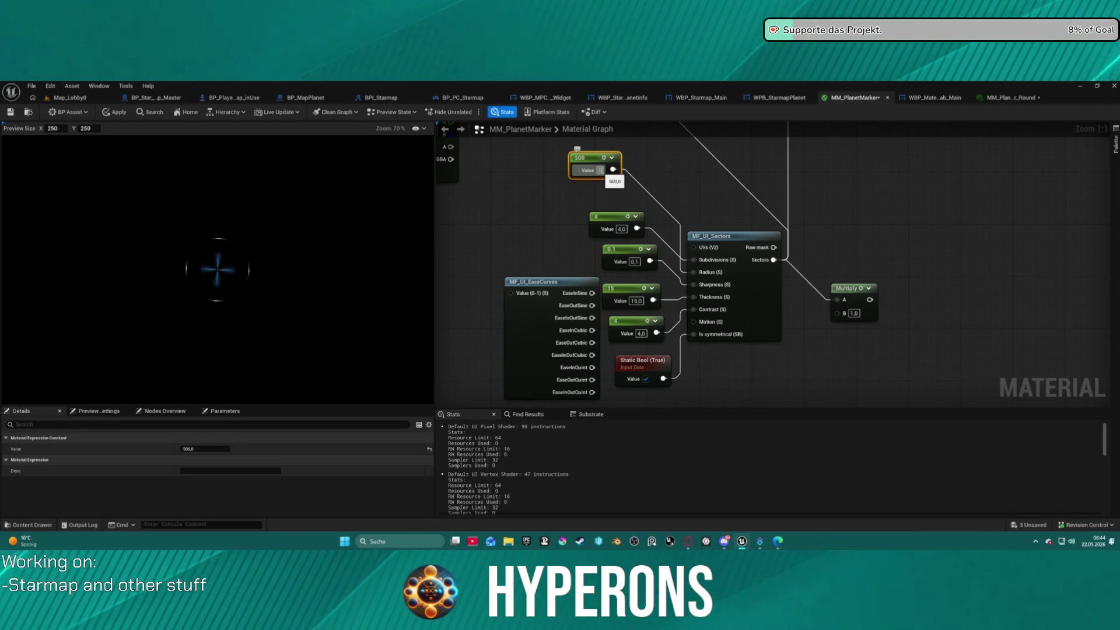
pyautogui.click(115, 113)
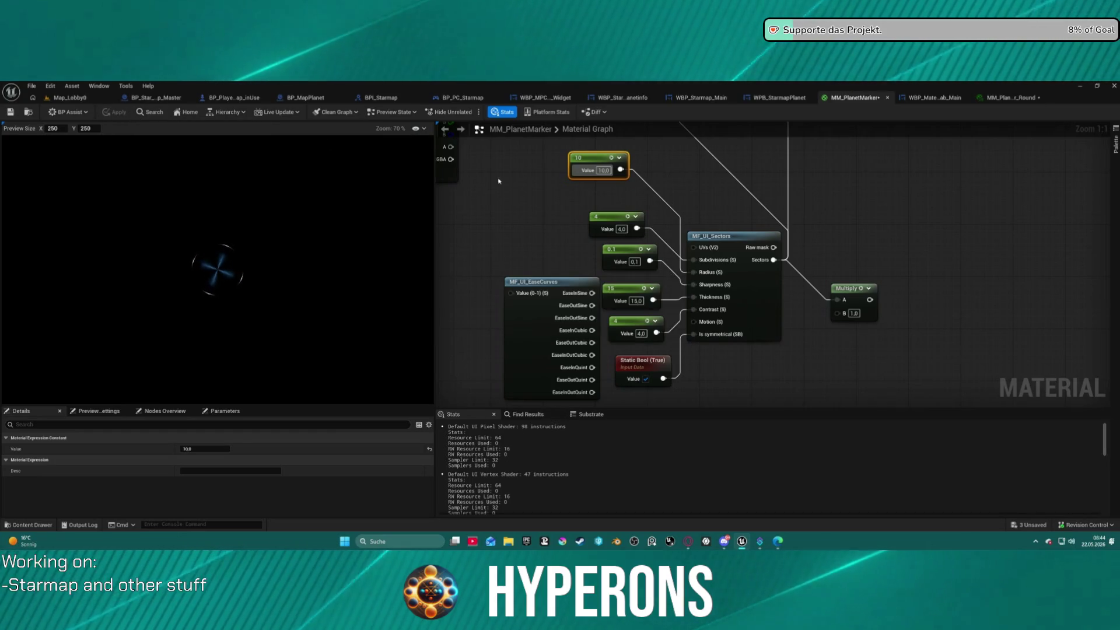
pyautogui.click(1009, 98)
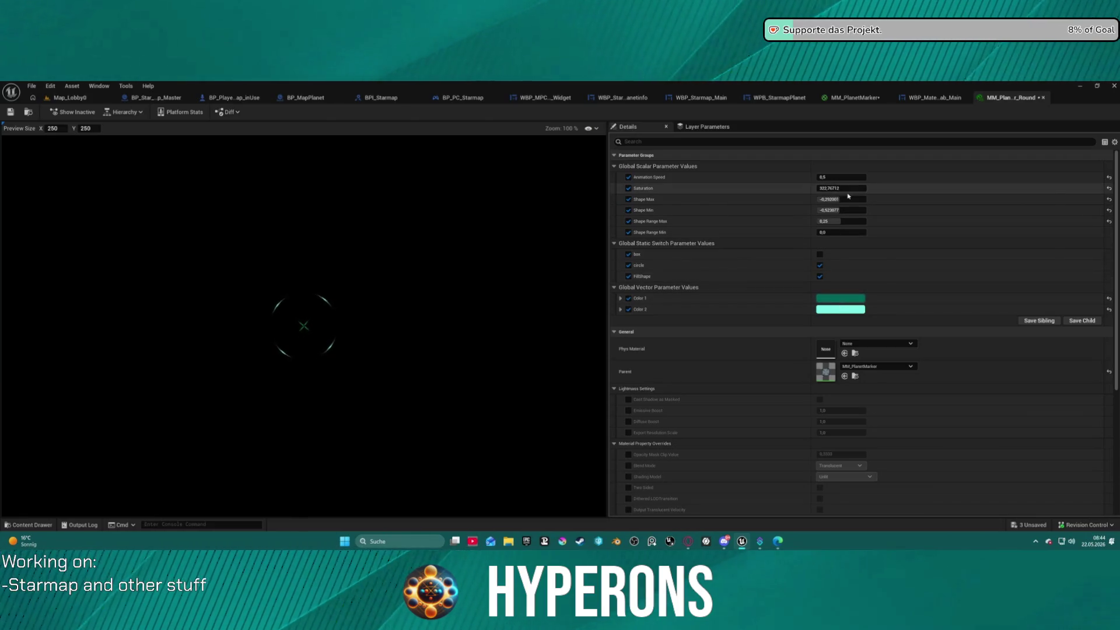
# Step: Raise Saturation and brighten Color 1 and Color 2 in the Color Picker
pyautogui.moveTo(842, 188); pyautogui.dragTo(876, 188)
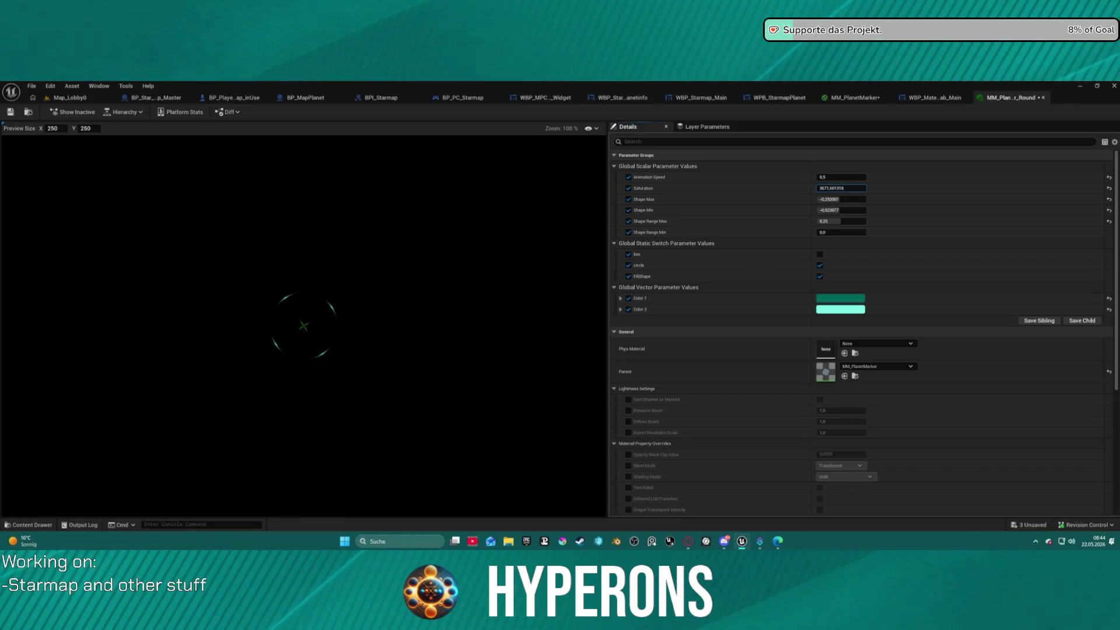
pyautogui.moveTo(829, 189)
pyautogui.mouseDown()
pyautogui.moveTo(875, 189)
pyautogui.moveTo(864, 188)
pyautogui.mouseUp()
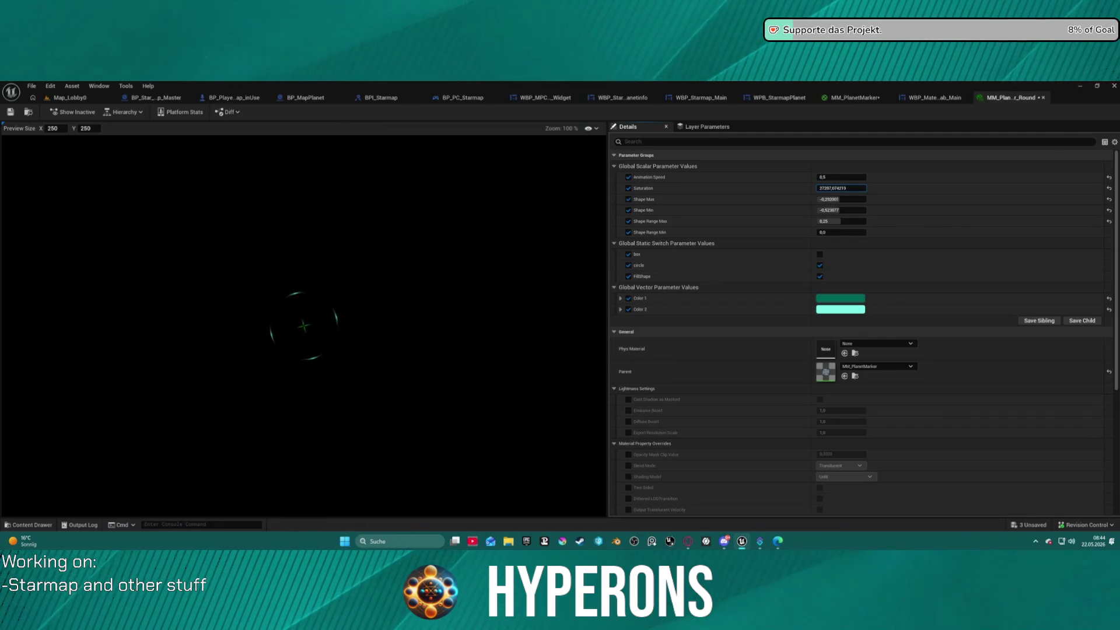
pyautogui.click(841, 298)
pyautogui.moveTo(967, 388); pyautogui.dragTo(956, 350)
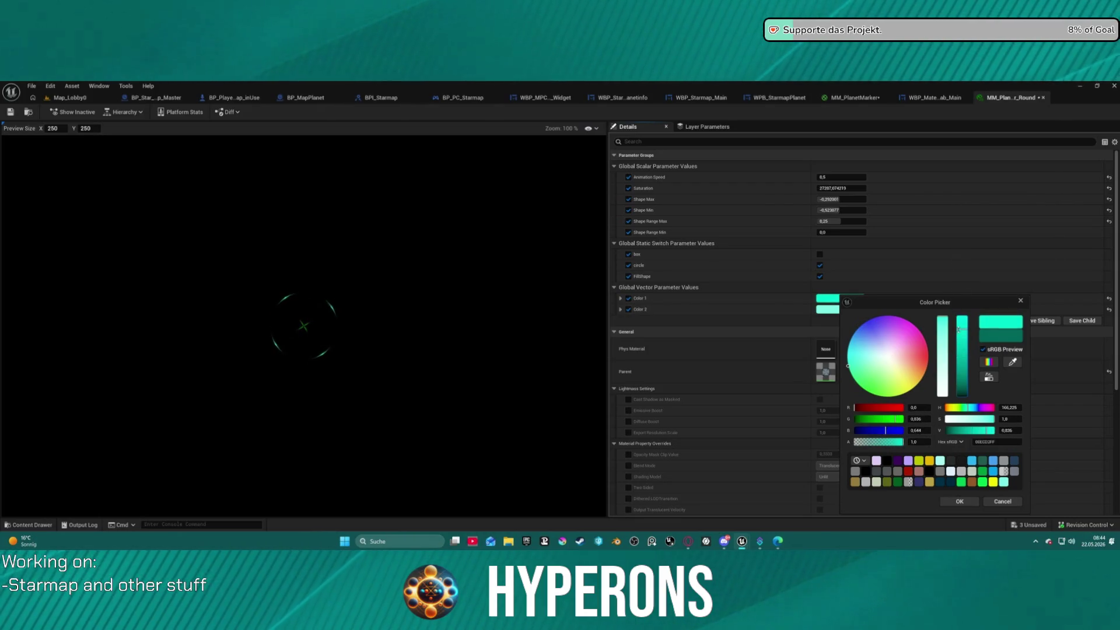
pyautogui.click(959, 502)
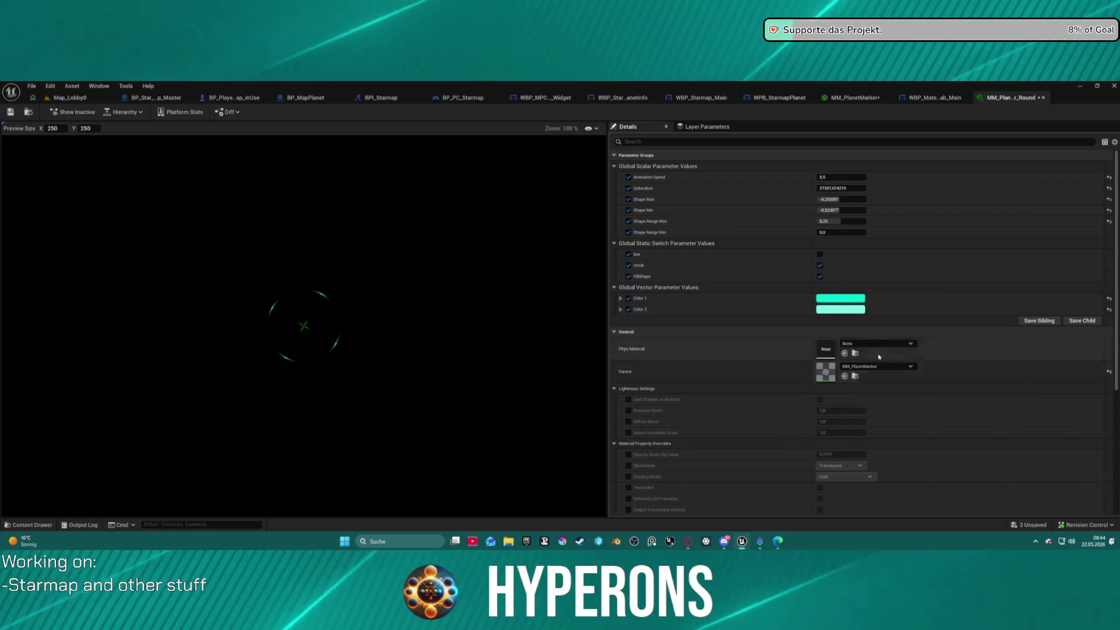
pyautogui.click(828, 310)
pyautogui.moveTo(950, 329); pyautogui.dragTo(953, 309)
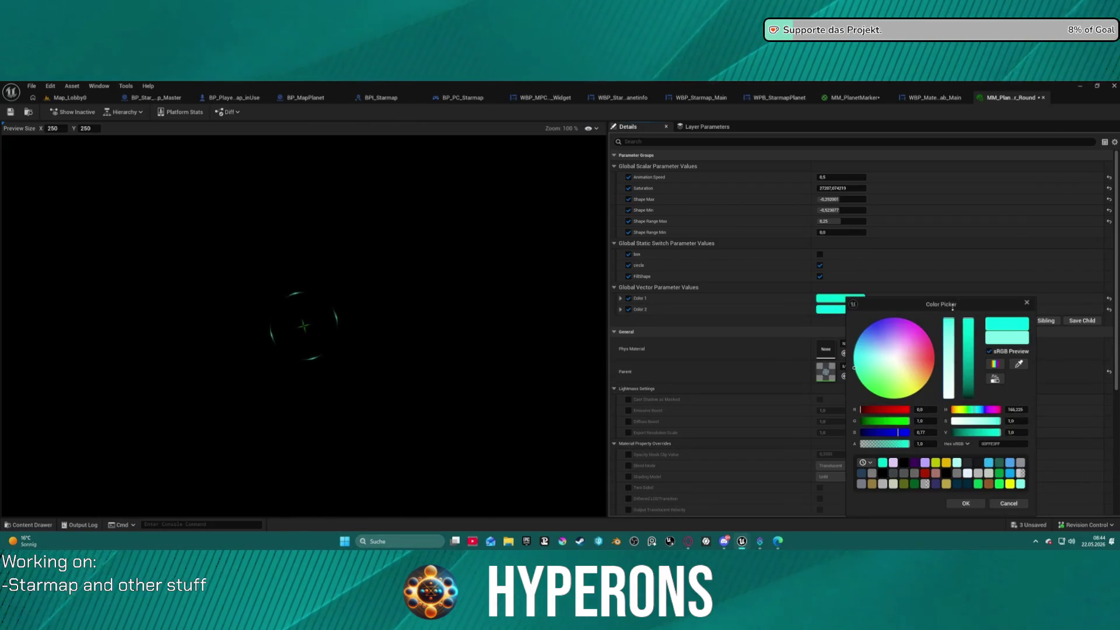
pyautogui.click(970, 357)
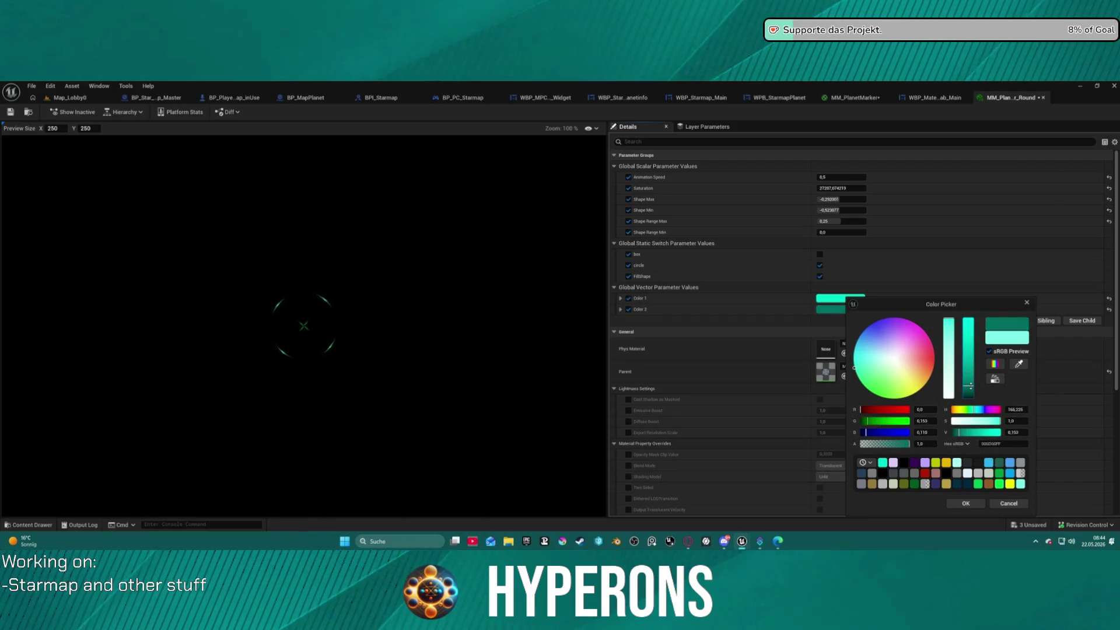
pyautogui.moveTo(966, 382)
pyautogui.mouseDown()
pyautogui.moveTo(957, 332)
pyautogui.moveTo(958, 367)
pyautogui.mouseUp()
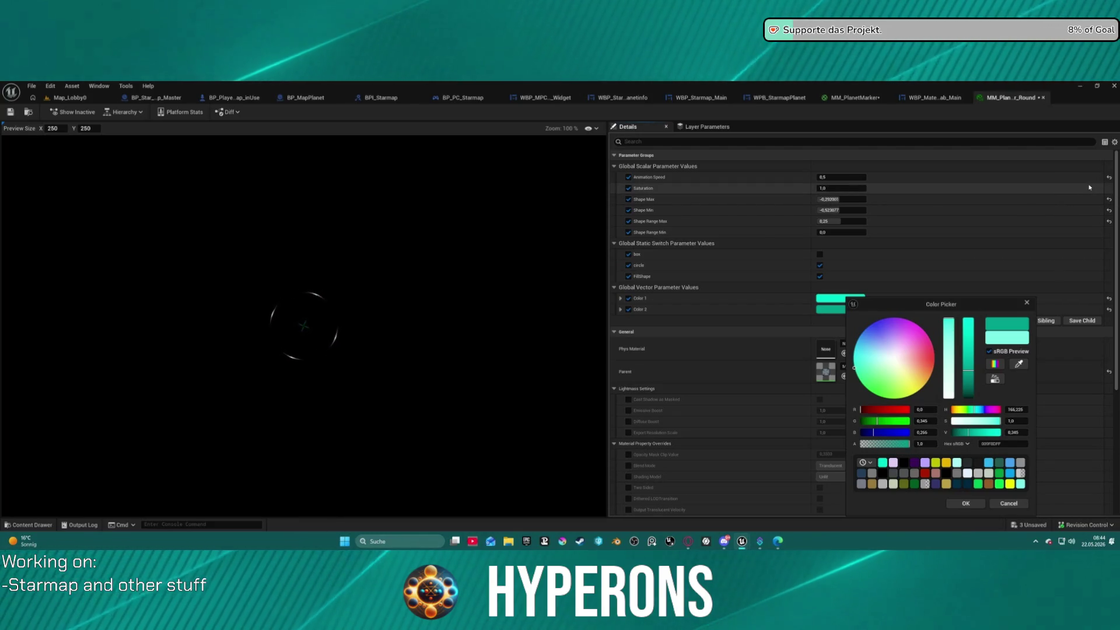
pyautogui.click(1110, 188)
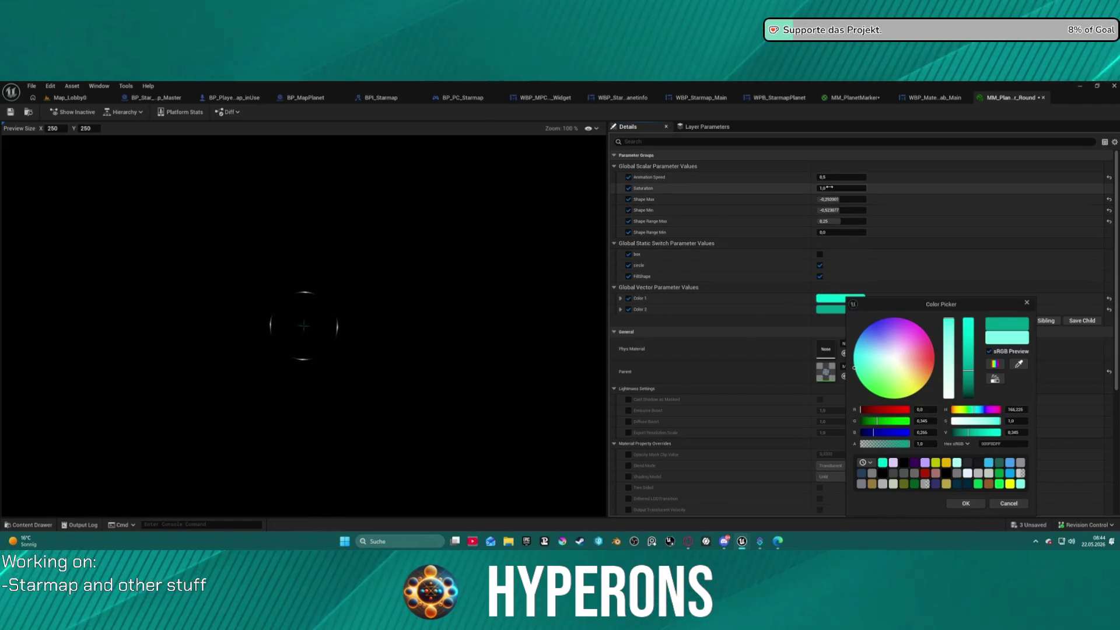
pyautogui.moveTo(842, 188); pyautogui.dragTo(828, 188)
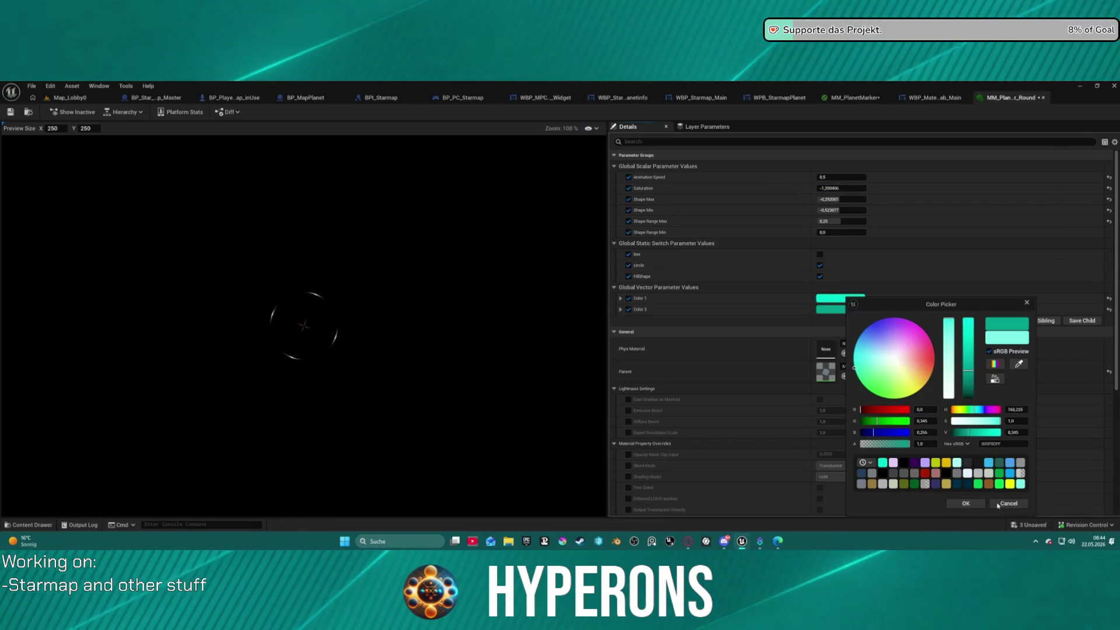
pyautogui.click(957, 504)
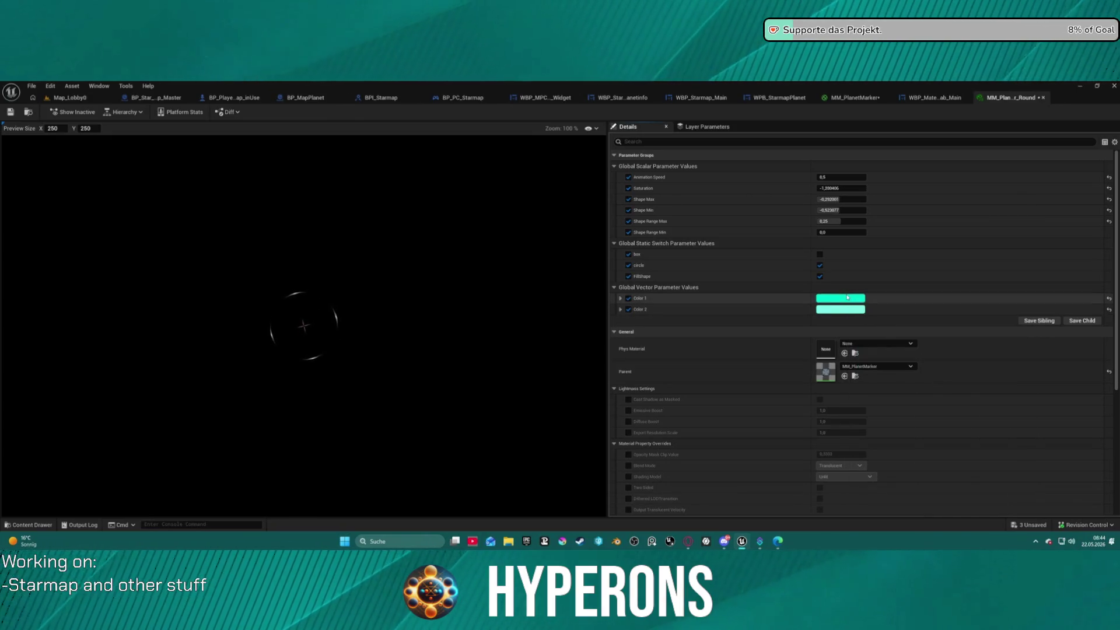
# Step: Raise Saturation to about 43436, revert Shape Range Max, and set Shape Min near -0,466
pyautogui.moveTo(840, 188); pyautogui.dragTo(864, 188)
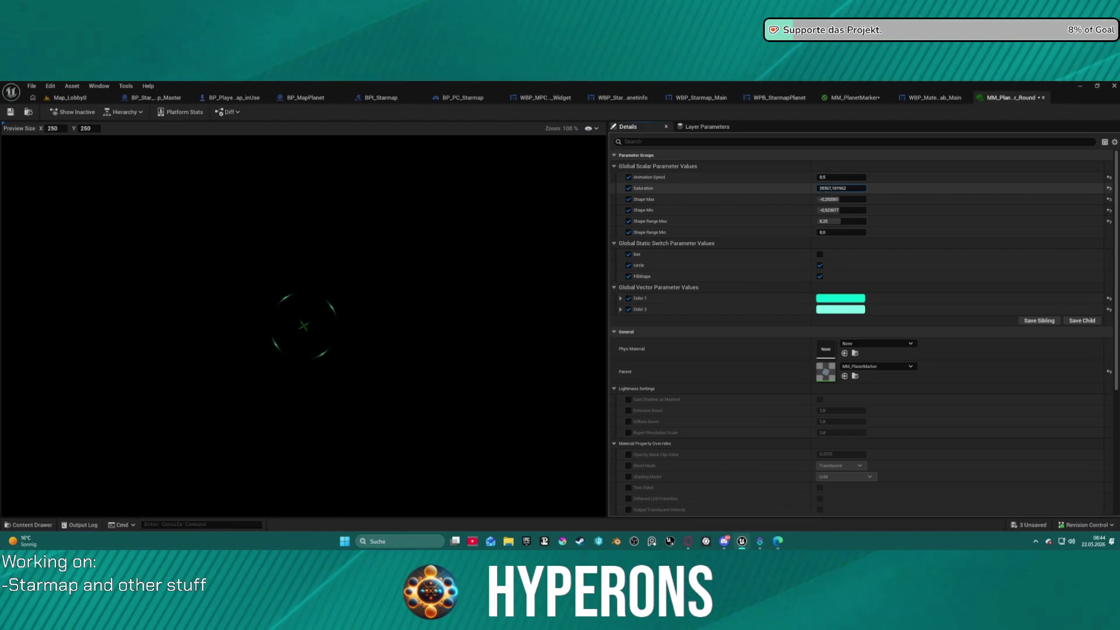
pyautogui.moveTo(840, 188); pyautogui.dragTo(864, 188)
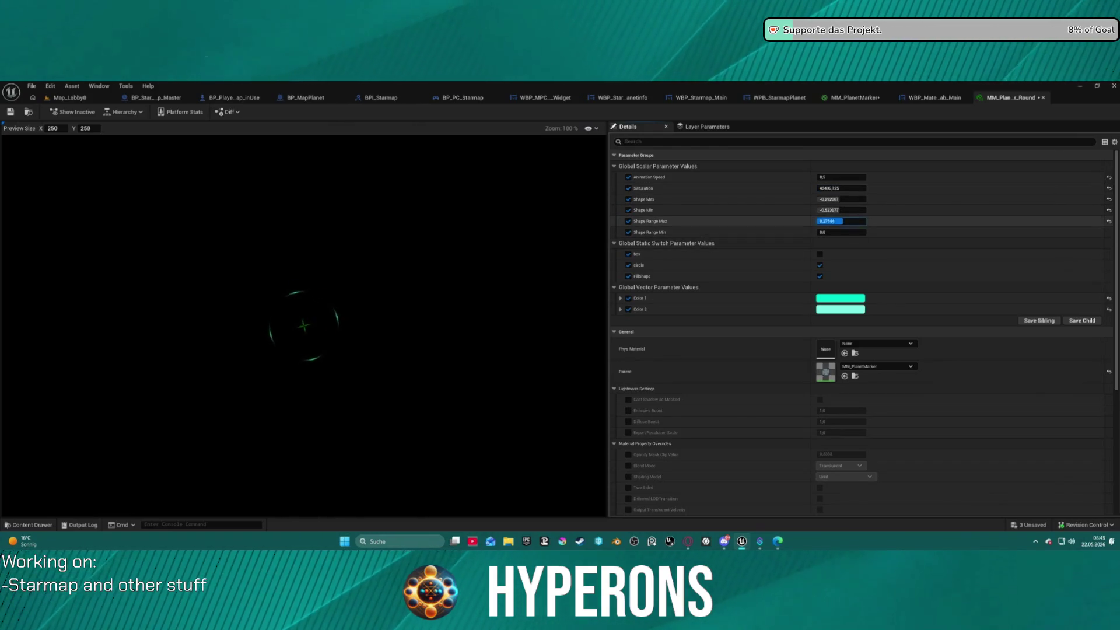
pyautogui.moveTo(841, 221); pyautogui.dragTo(839, 221)
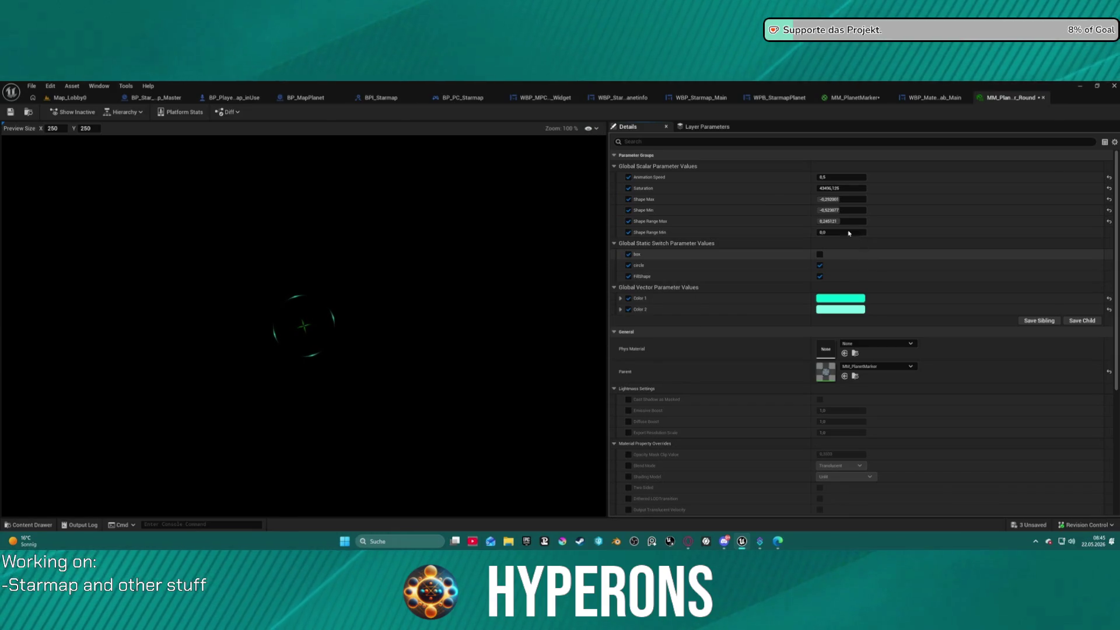
pyautogui.hotkey('ctrl', 'z')
pyautogui.moveTo(836, 210); pyautogui.dragTo(842, 210)
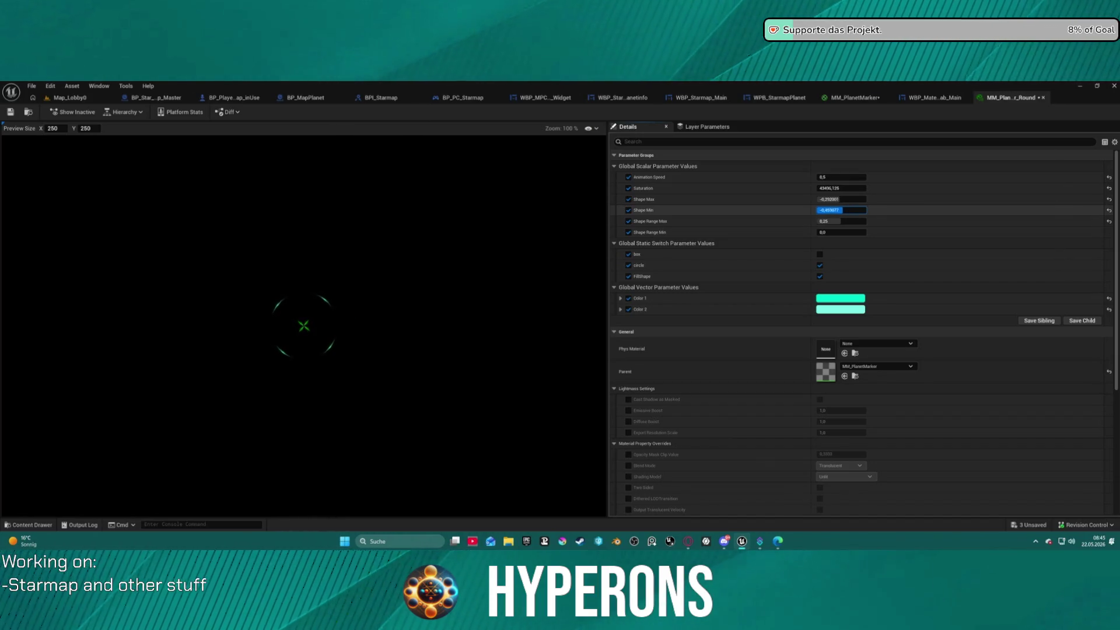
pyautogui.moveTo(842, 210); pyautogui.dragTo(838, 210)
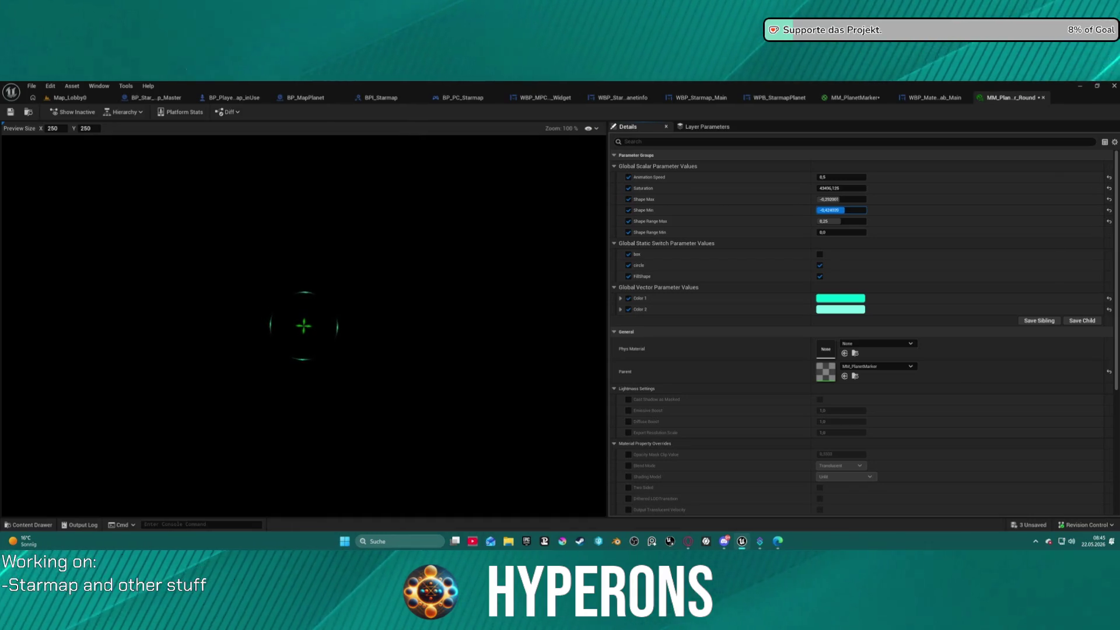
pyautogui.moveTo(842, 210); pyautogui.dragTo(845, 199)
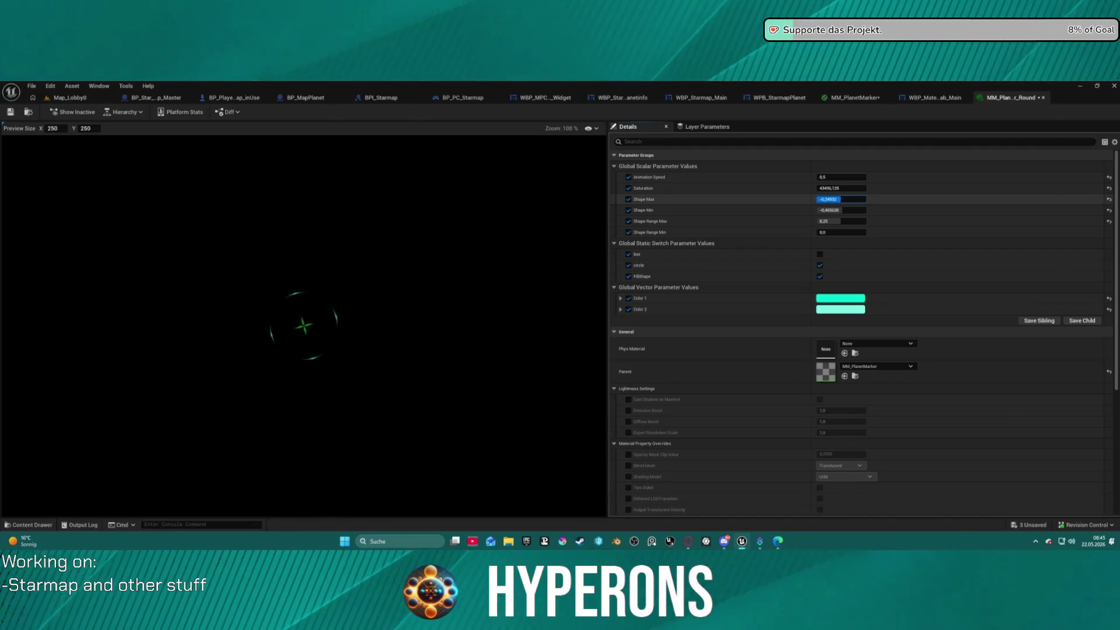
pyautogui.click(70, 97)
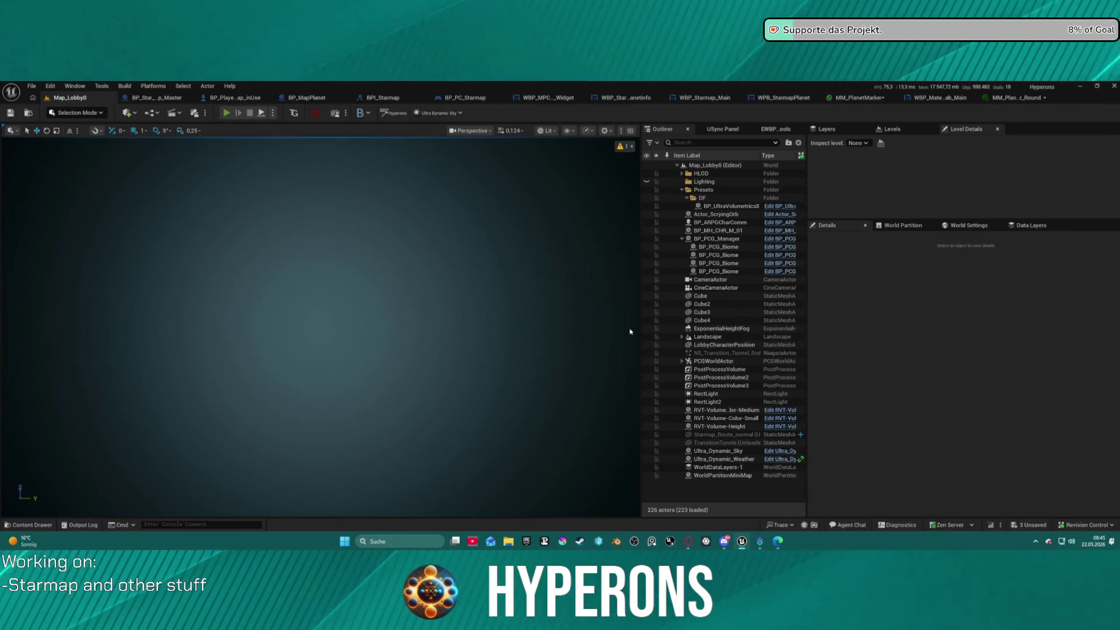
# Step: Start a play session, confirm a character and start the game
pyautogui.hotkey('alt', 'p')
pyautogui.click(77, 323)
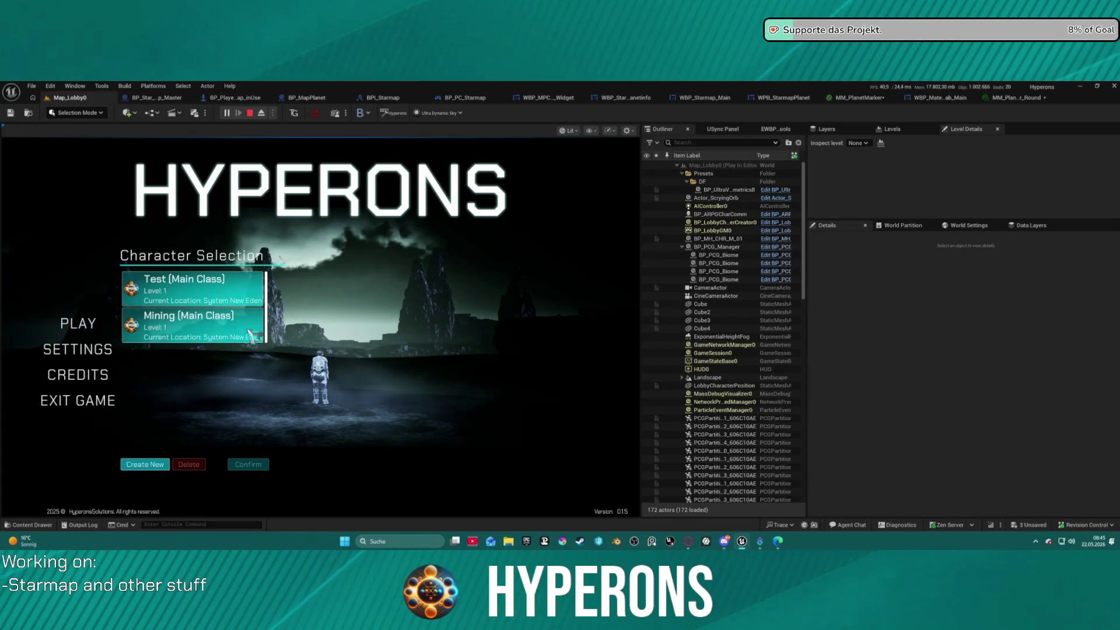
pyautogui.click(248, 464)
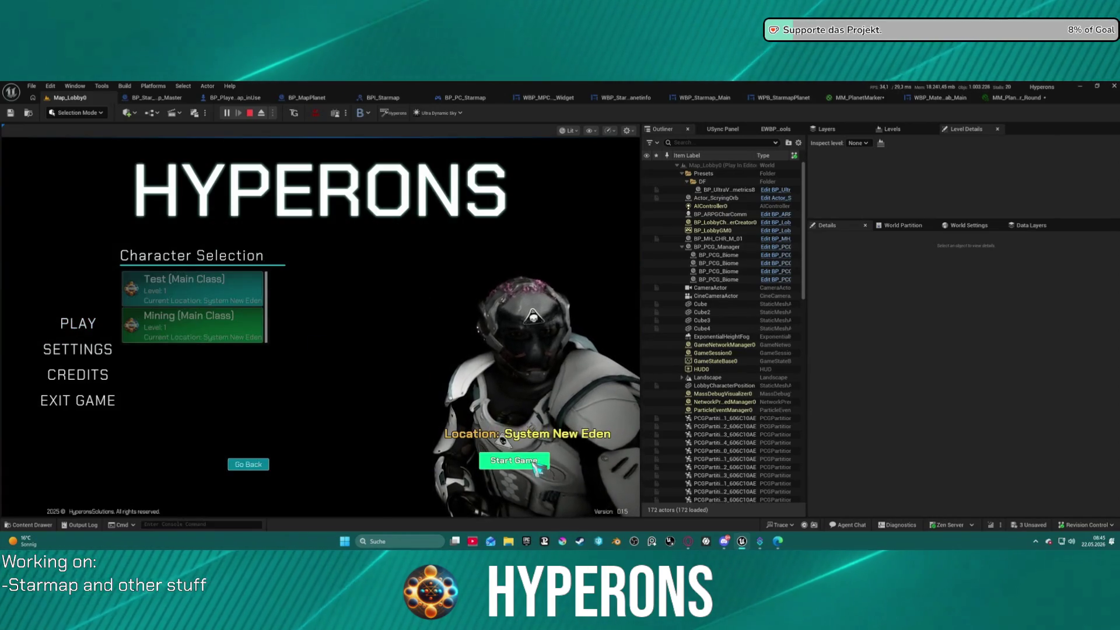
pyautogui.click(507, 460)
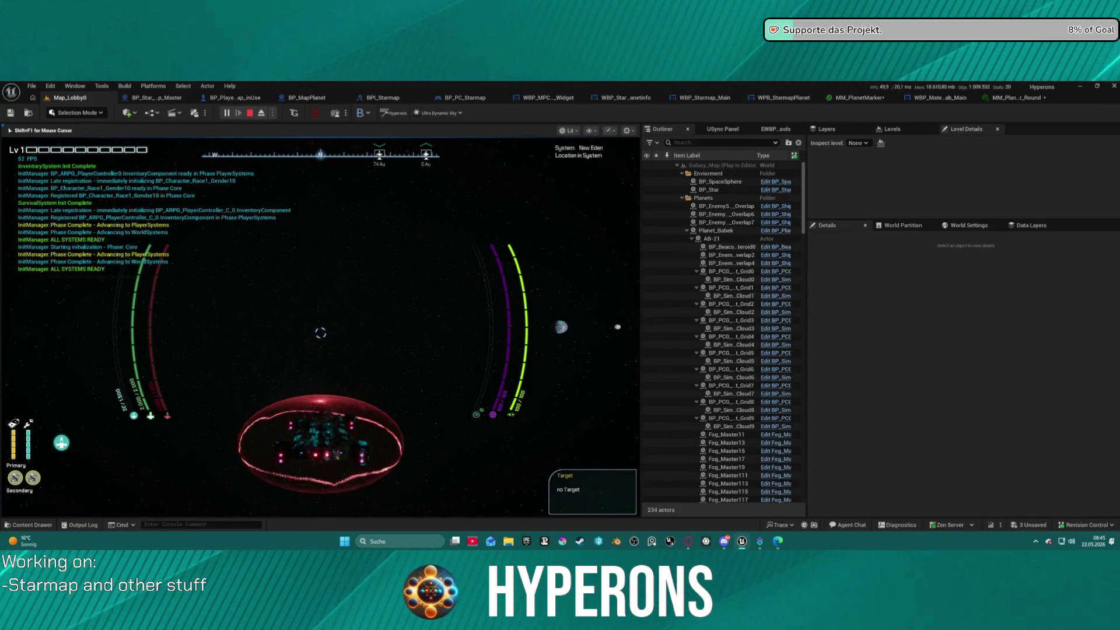
# Step: Open the starmap and zoom in and out around the New Eden system
pyautogui.press('m')
pyautogui.scroll(5, 133, 224)
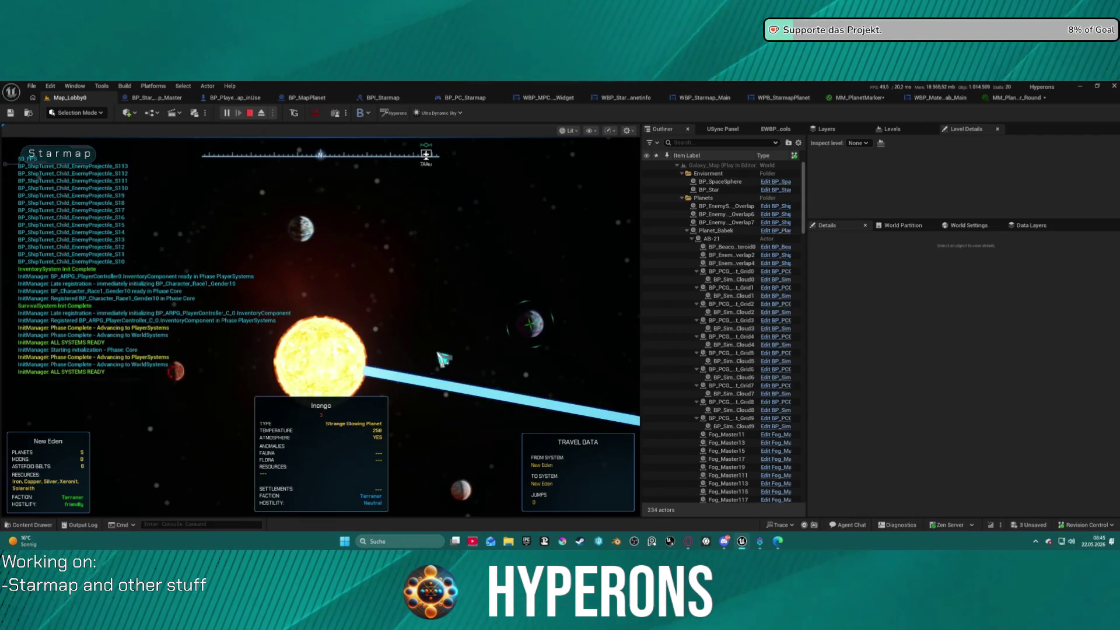
pyautogui.scroll(-5, 443, 359)
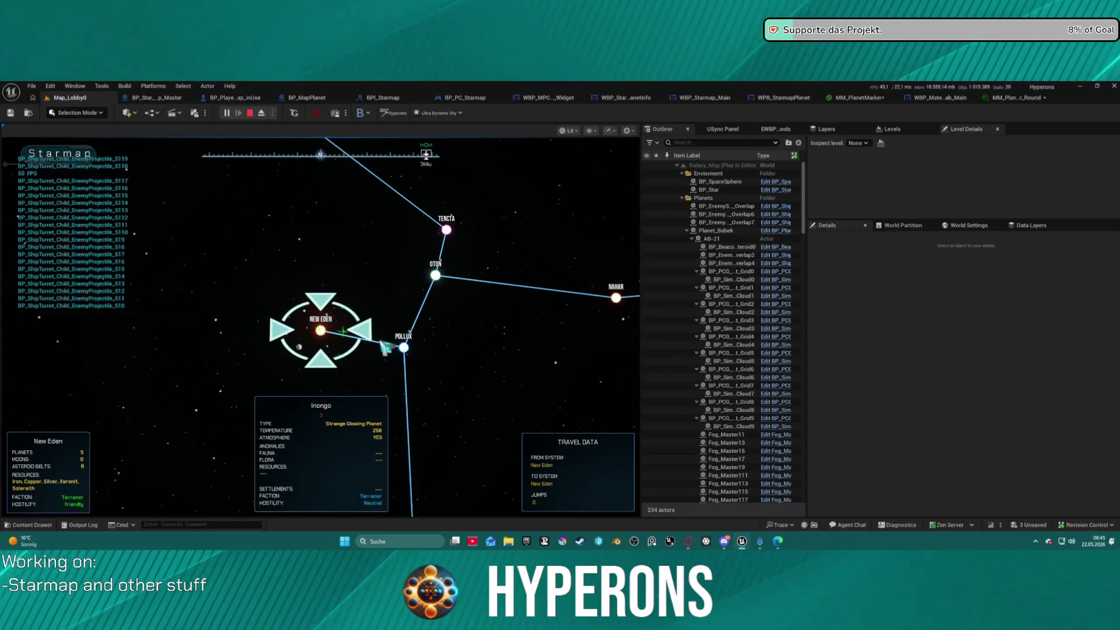
pyautogui.scroll(5, 39, 320)
pyautogui.scroll(3, 403, 353)
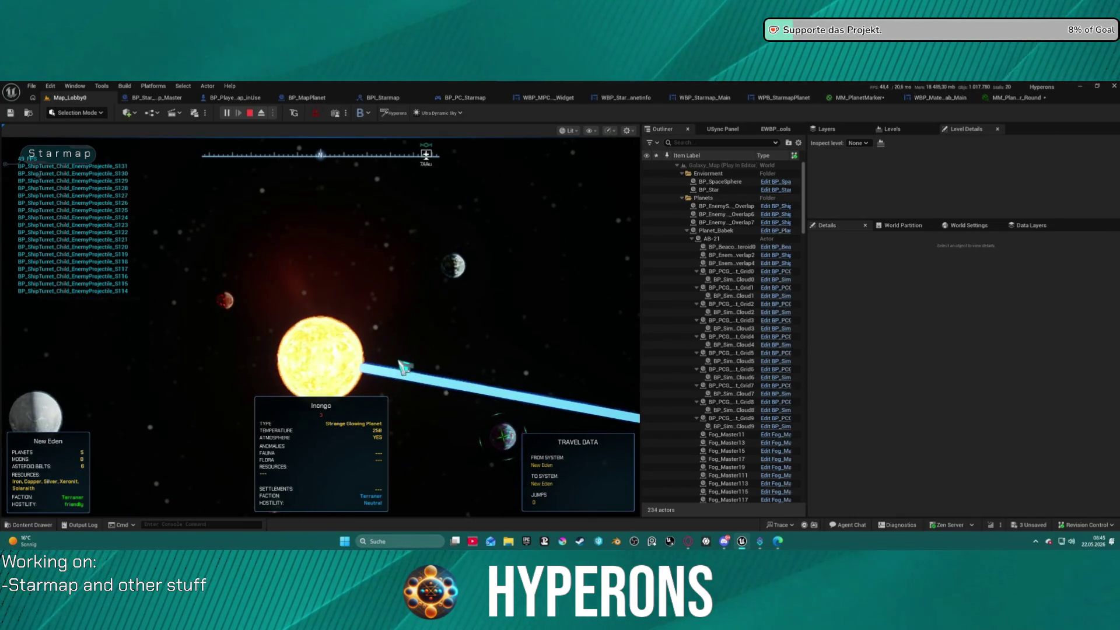
pyautogui.scroll(-5, 403, 366)
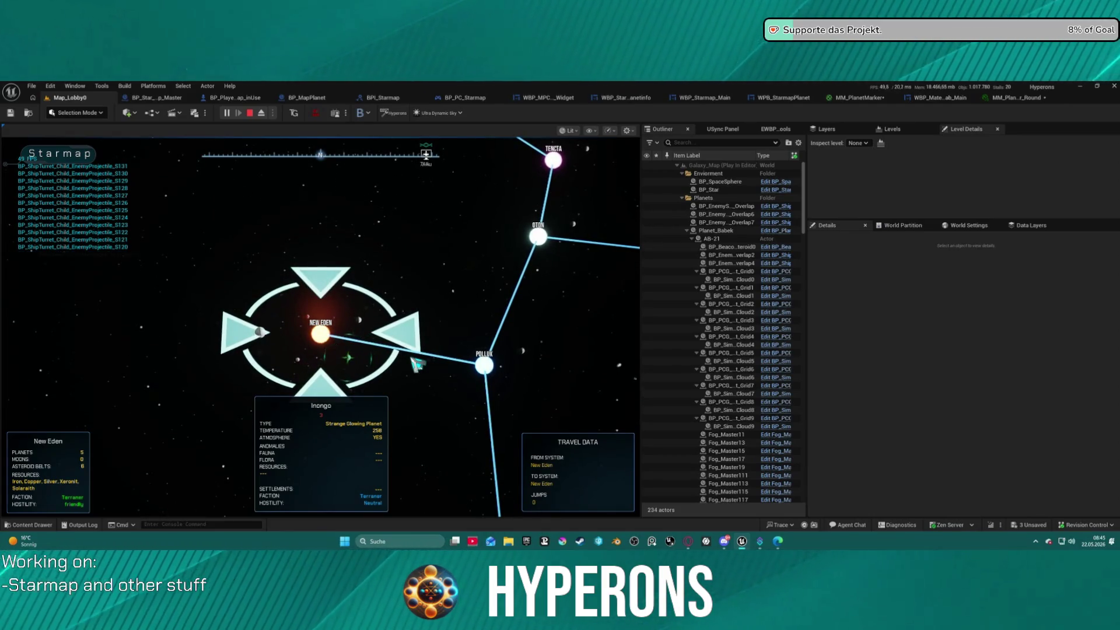
pyautogui.scroll(5, 417, 363)
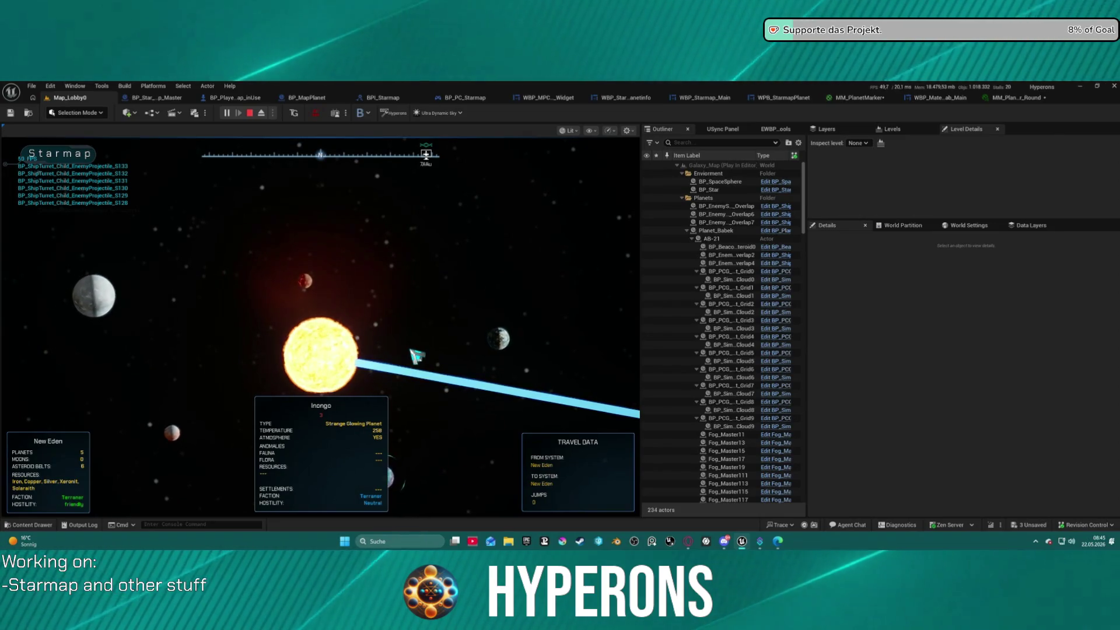
pyautogui.scroll(-2, 415, 357)
pyautogui.scroll(2, 252, 309)
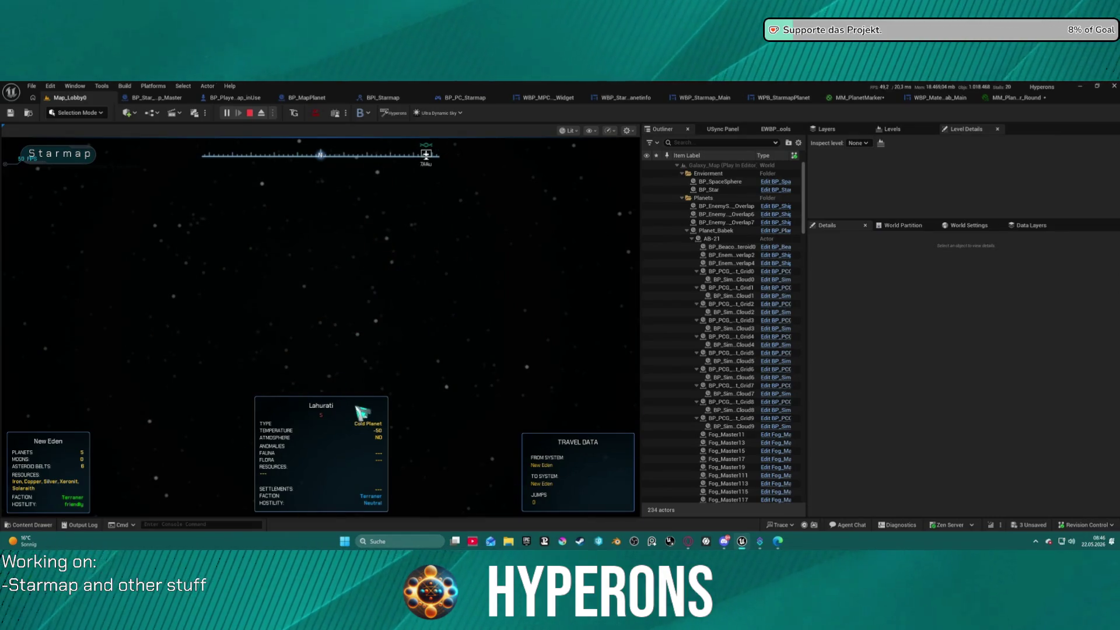
# Step: Plot starmap routes to Pollux, Oton, then Nahar (3 jumps from New Eden), and stop playing
pyautogui.press('super')
pyautogui.press('super')
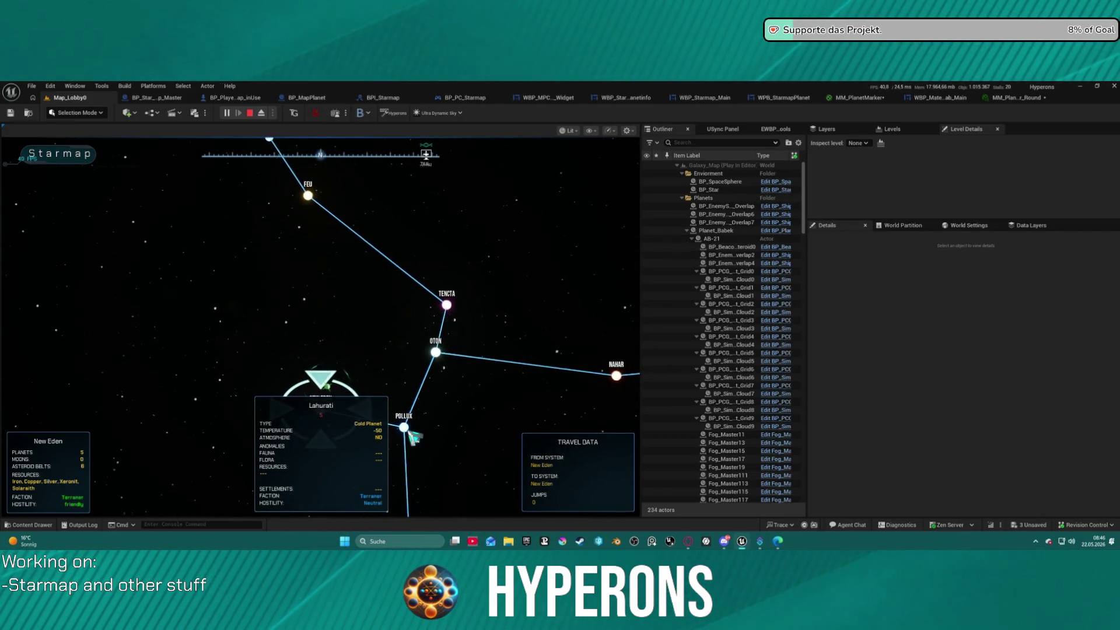
pyautogui.click(407, 430)
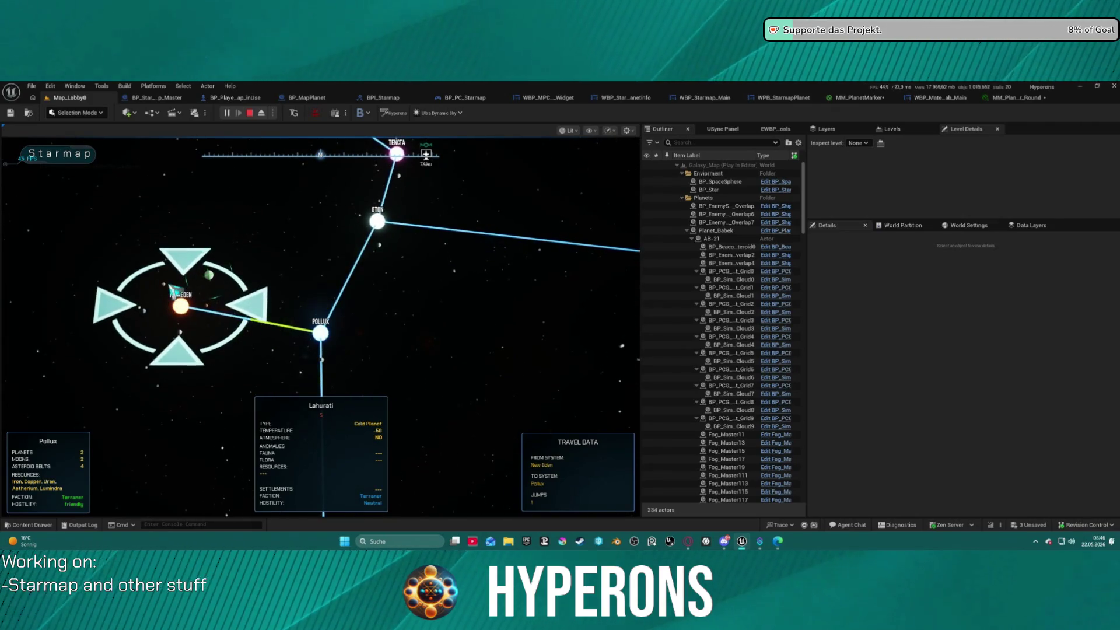
pyautogui.scroll(2, 322, 362)
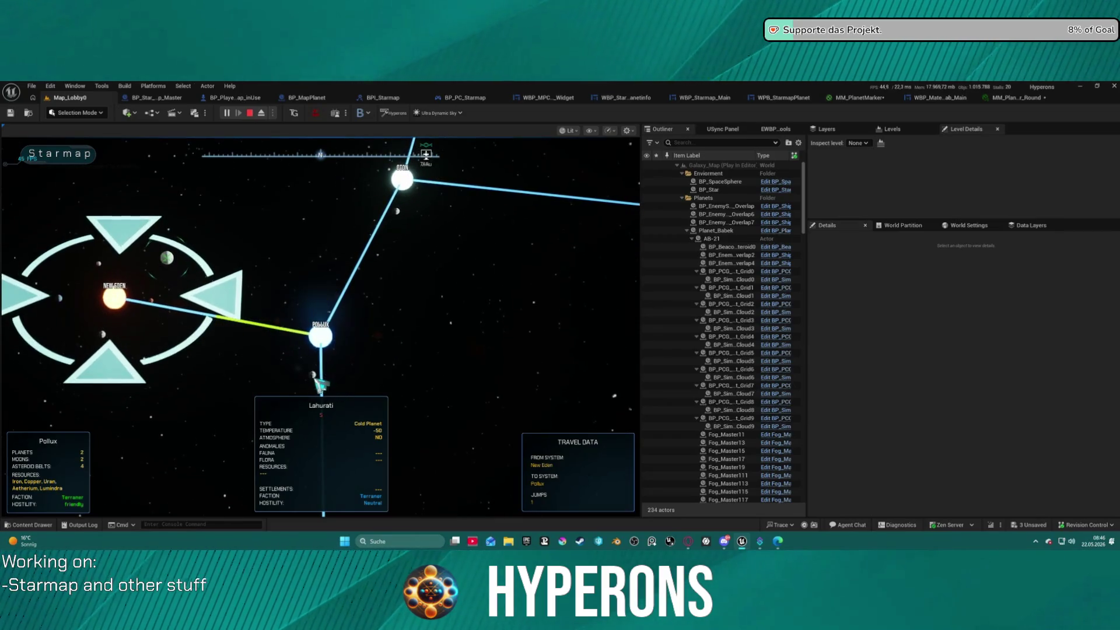
pyautogui.click(313, 376)
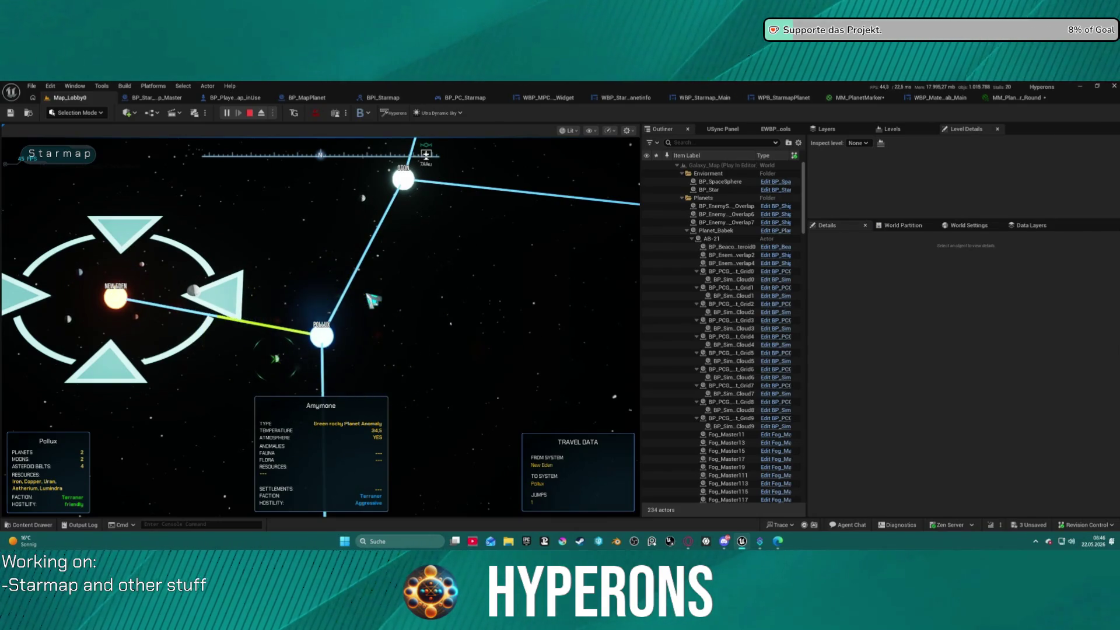
pyautogui.scroll(-2, 362, 292)
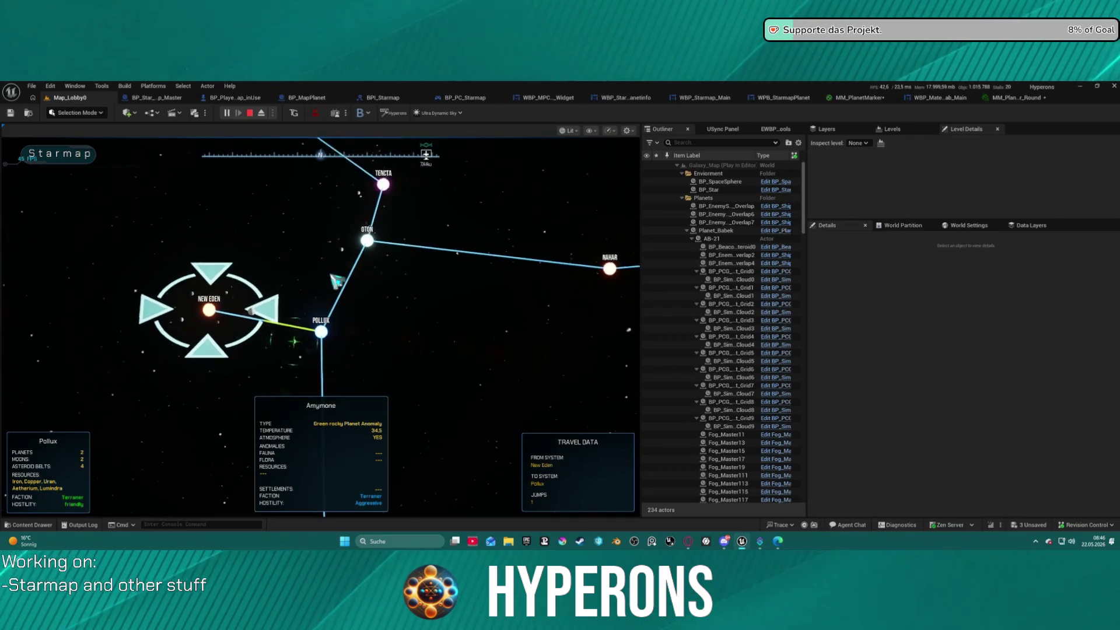
pyautogui.scroll(-3, 337, 282)
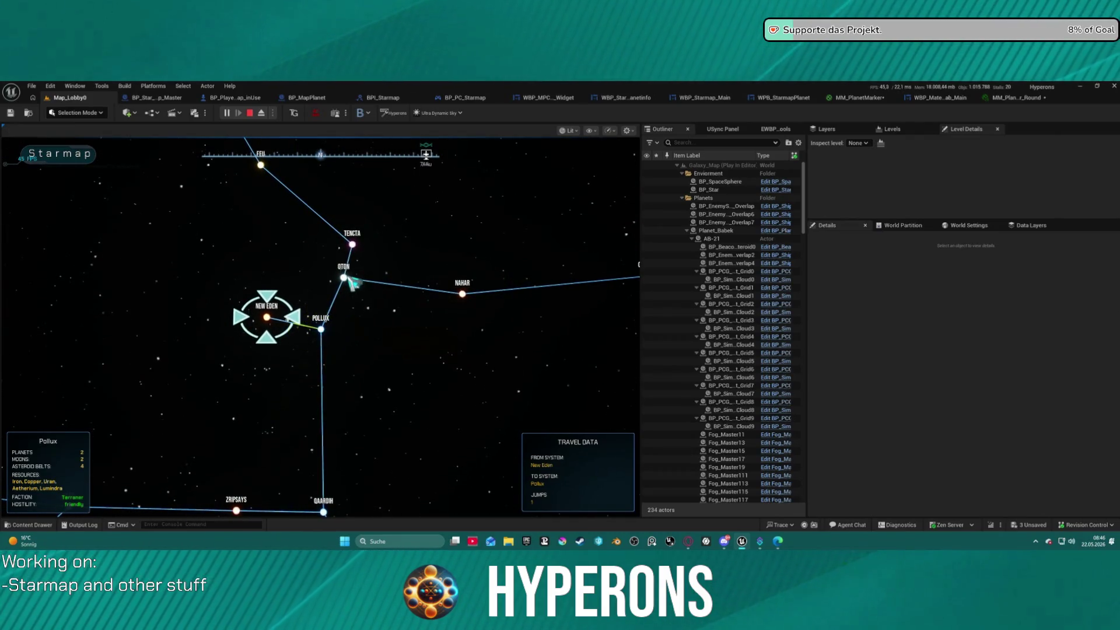
pyautogui.click(348, 278)
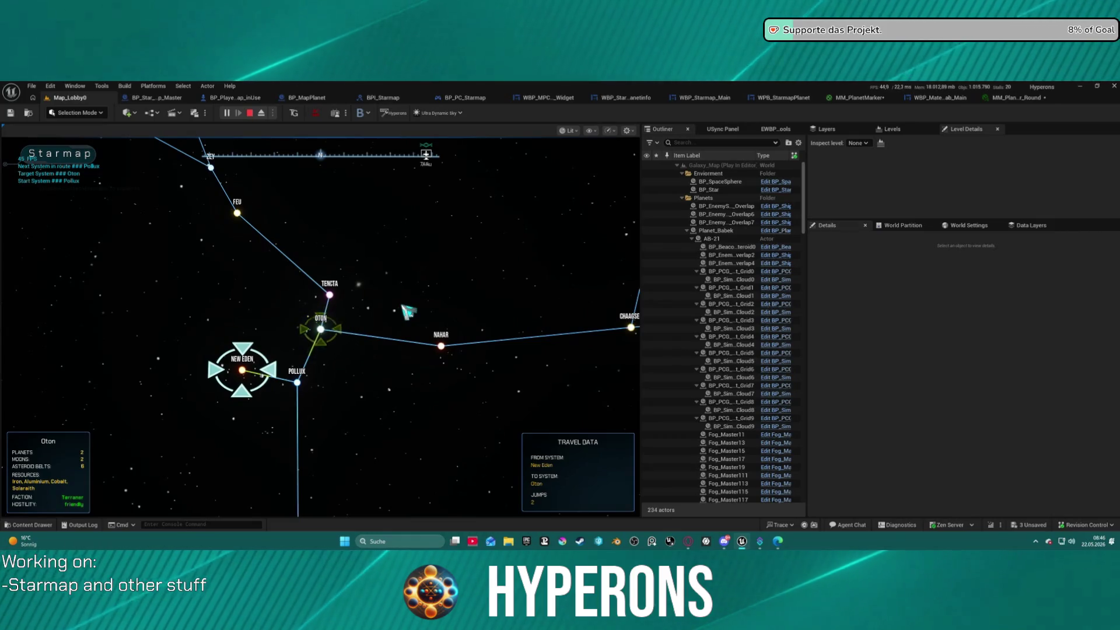
pyautogui.click(443, 347)
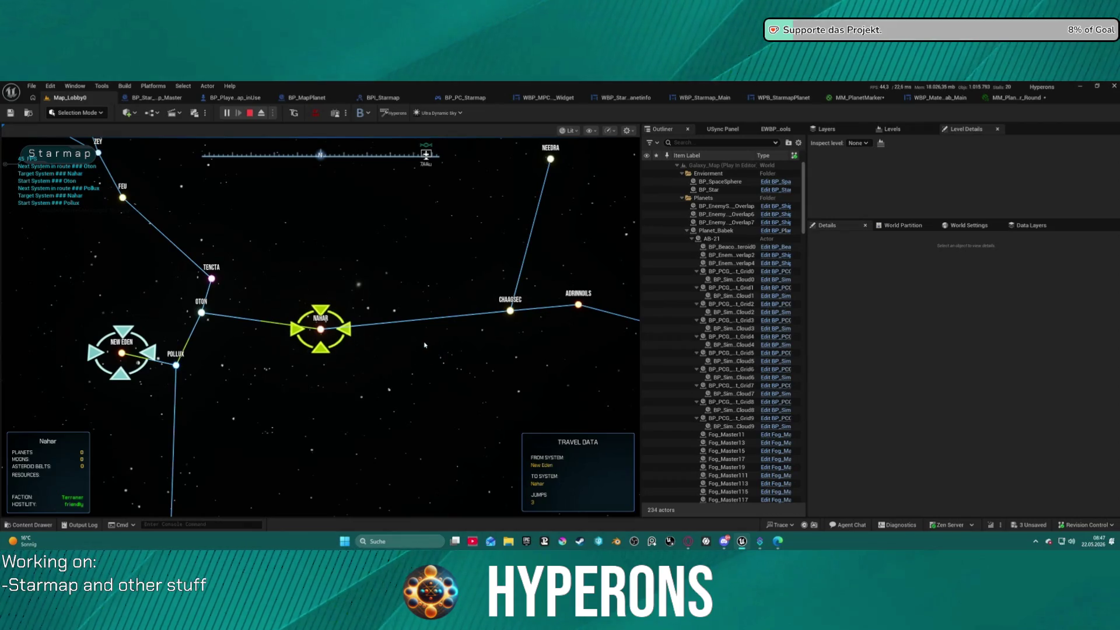
pyautogui.press('Escape')
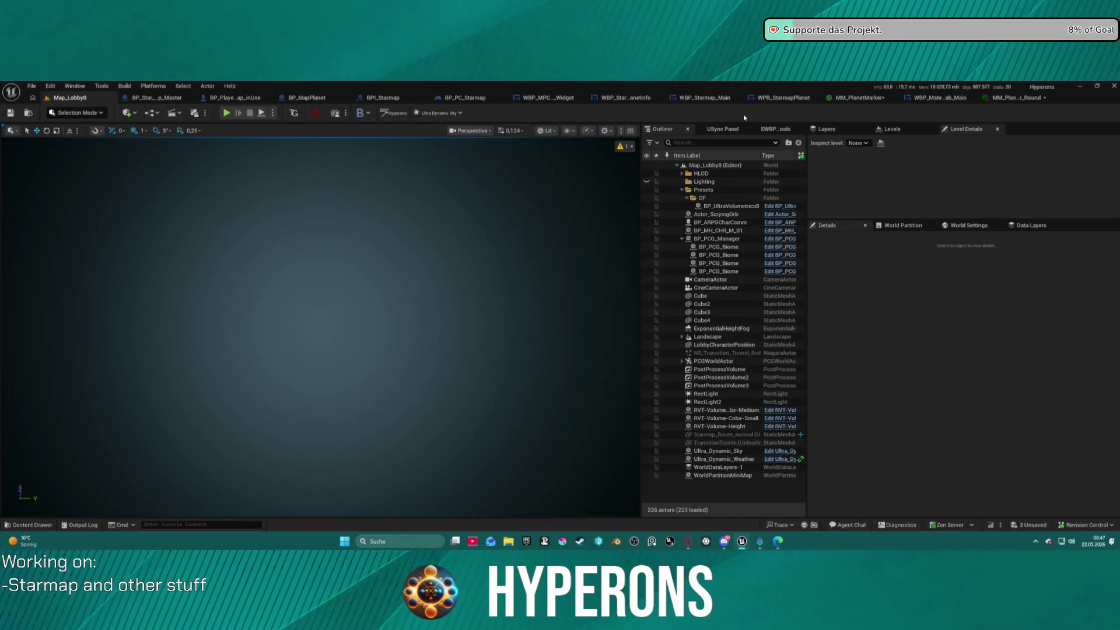
# Step: Open NS_Targeting_SystemMap_Target, the Niagara system assigned to BP_Star_Map_Master's VFX_Target component
pyautogui.hotkey('ctrl', 'space')
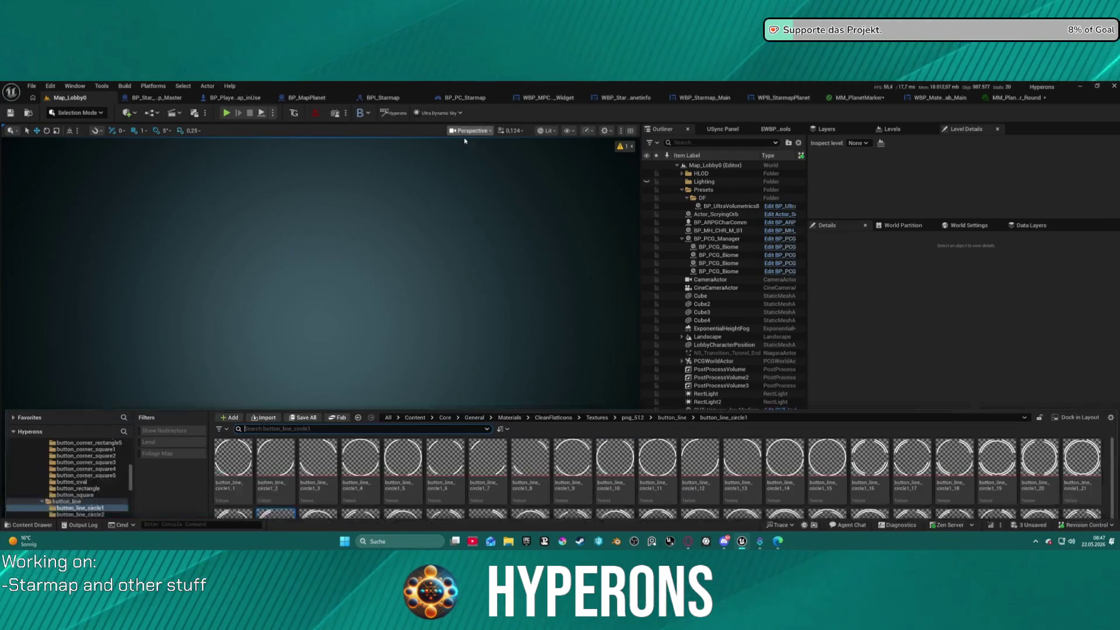
pyautogui.click(234, 100)
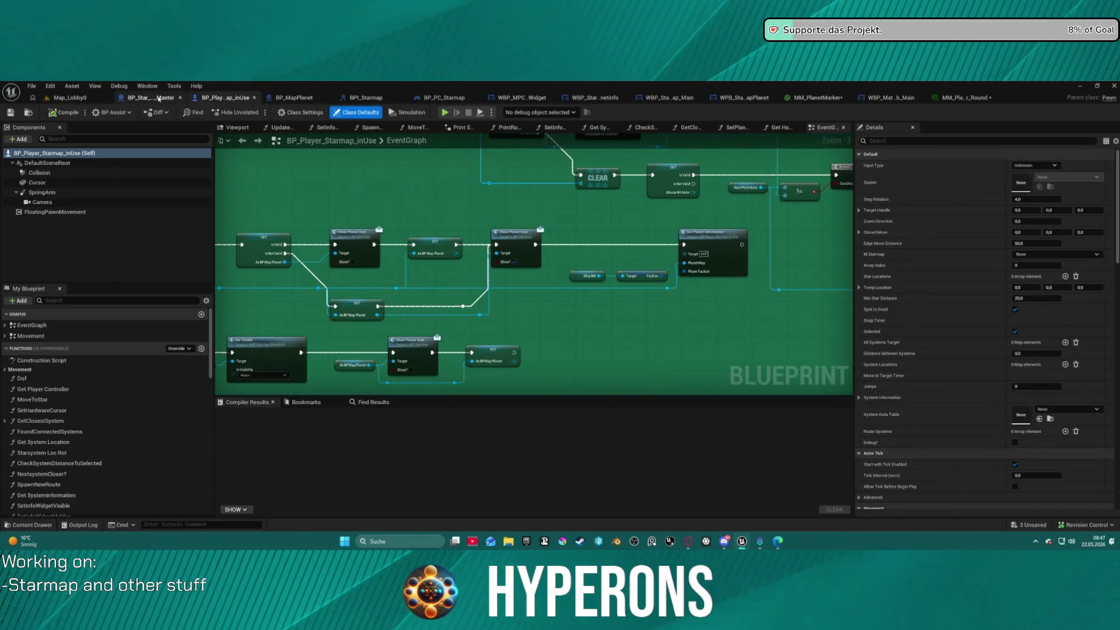
pyautogui.click(151, 97)
pyautogui.click(44, 212)
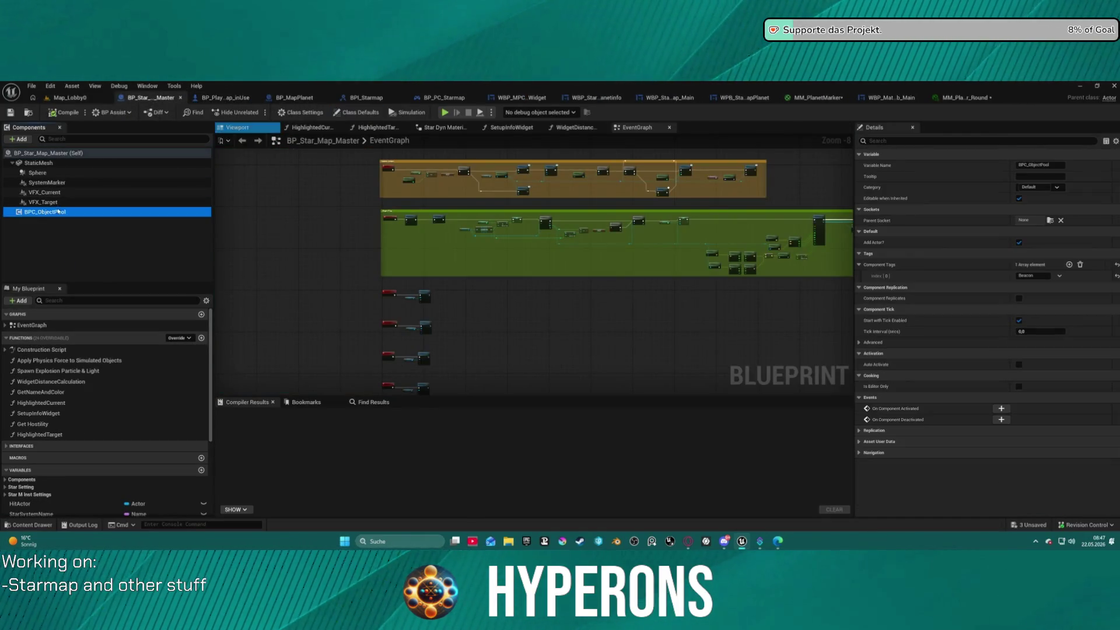
pyautogui.click(42, 202)
pyautogui.click(1050, 298)
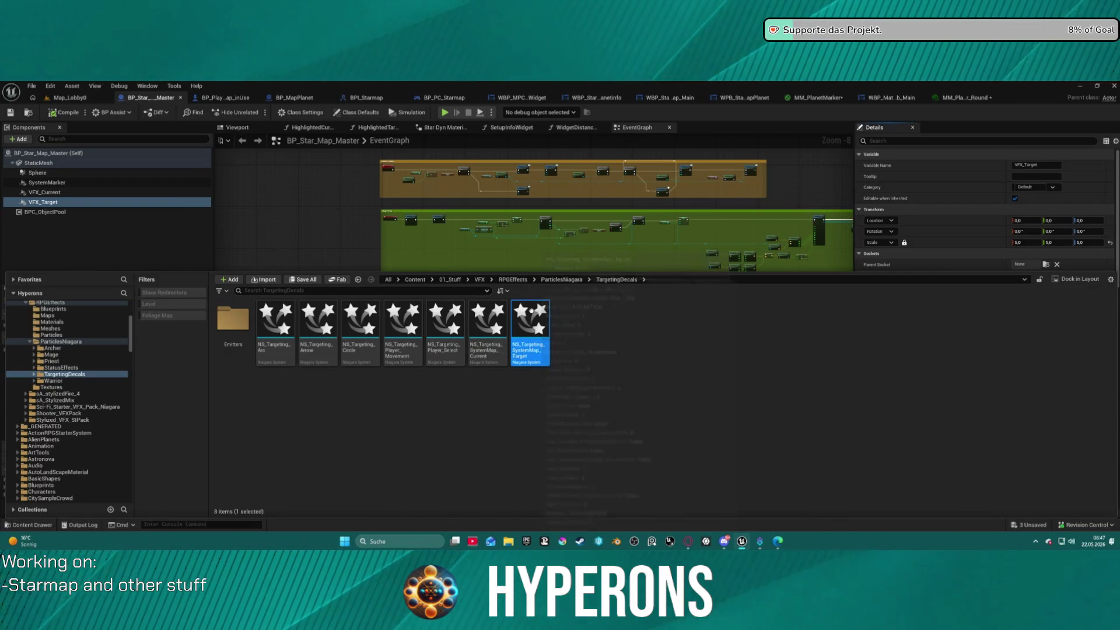
pyautogui.press('Return')
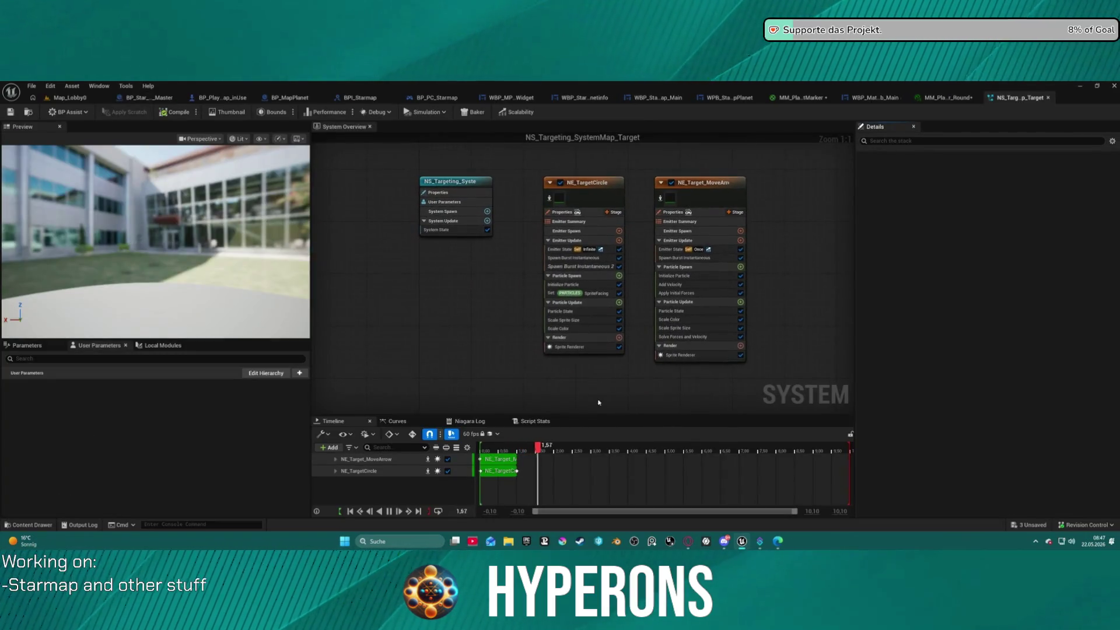
# Step: Open MIC_Movement_Arrows from the Material slot of NE_TargetCircle's Sprite Renderer
pyautogui.click(560, 199)
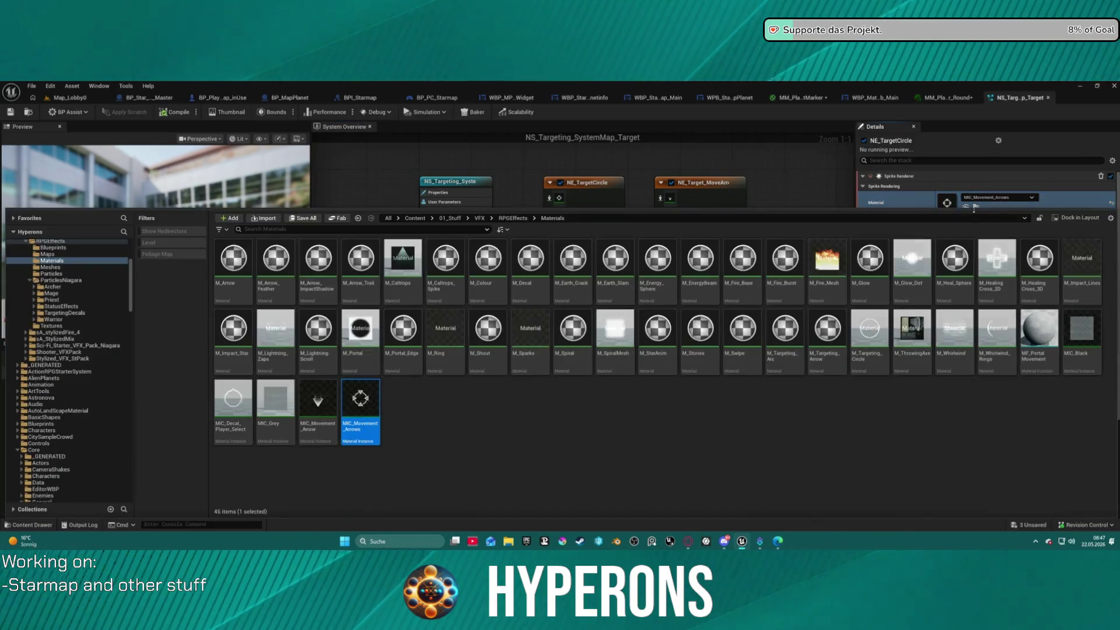
pyautogui.click(976, 207)
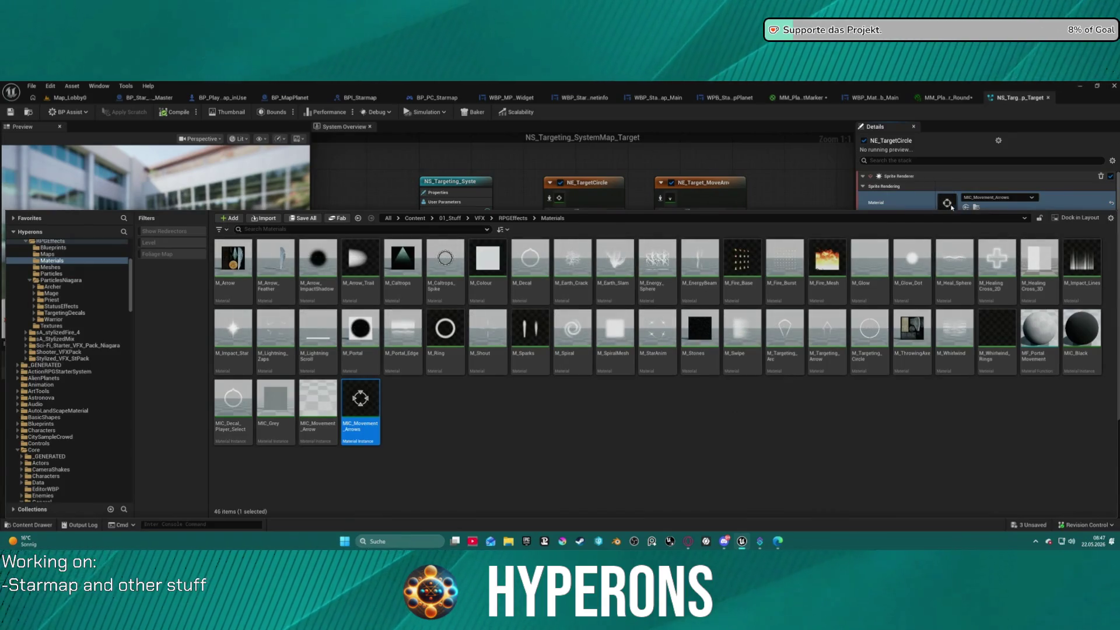
pyautogui.click(985, 199)
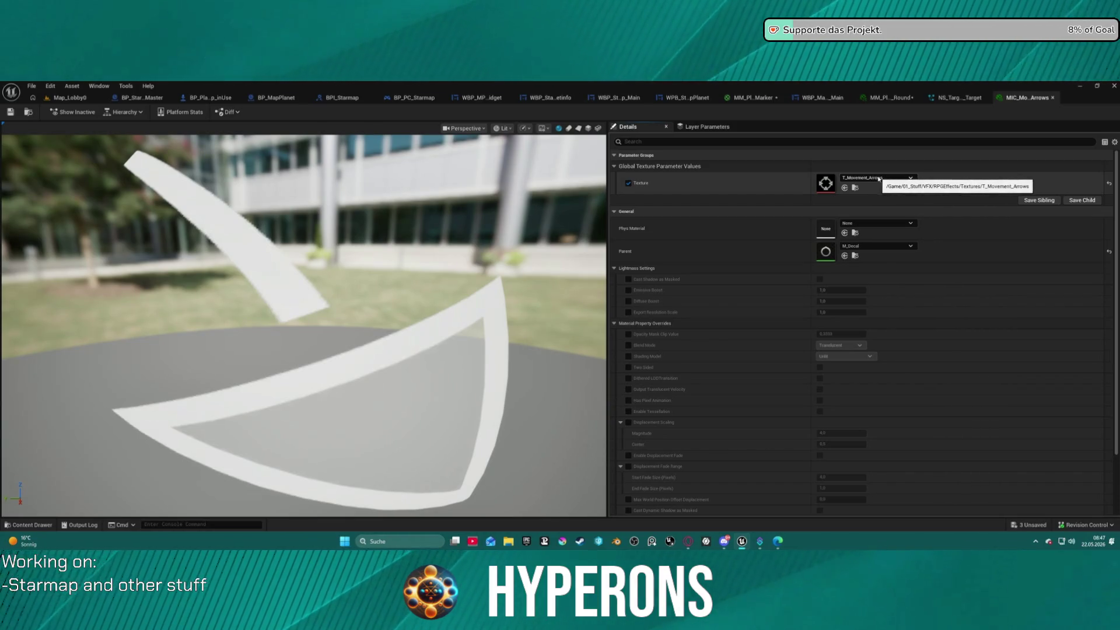
# Step: Check MIC_Movement_Arrows' Texture choices without changing them, then return to the round planet-marker instance
pyautogui.hotkey('ctrl', 'space')
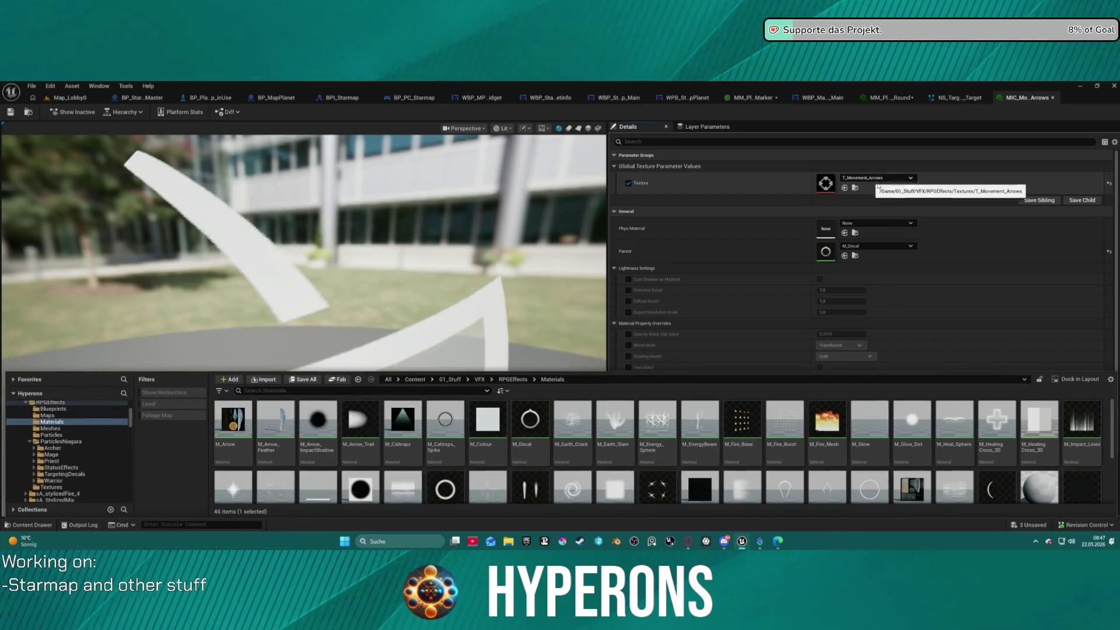
pyautogui.hotkey('ctrl', 'space')
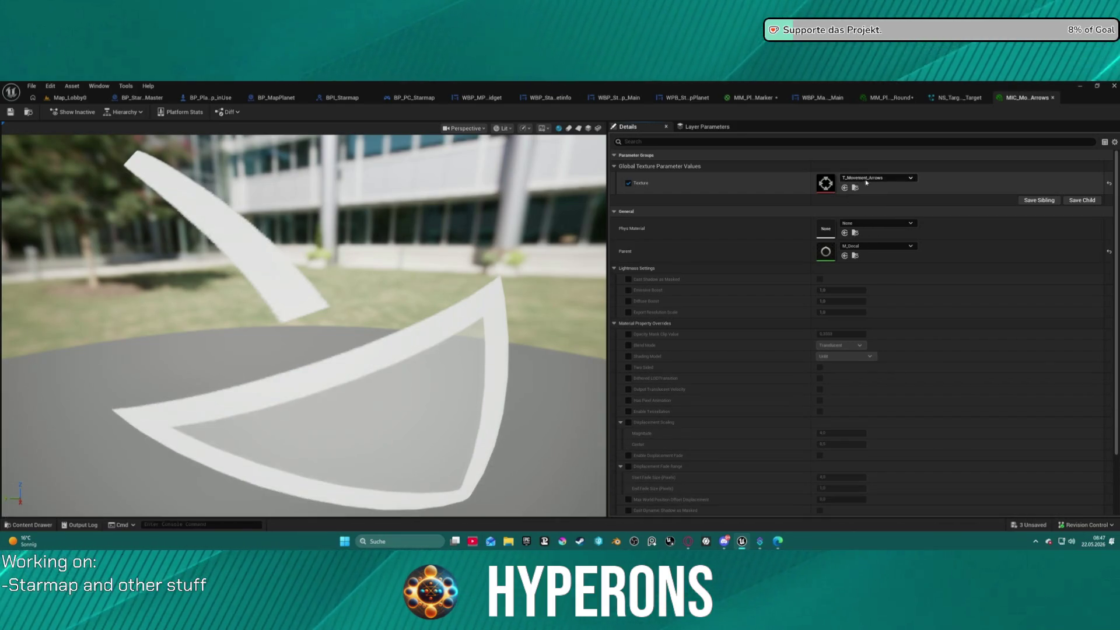
pyautogui.click(868, 179)
pyautogui.click(985, 148)
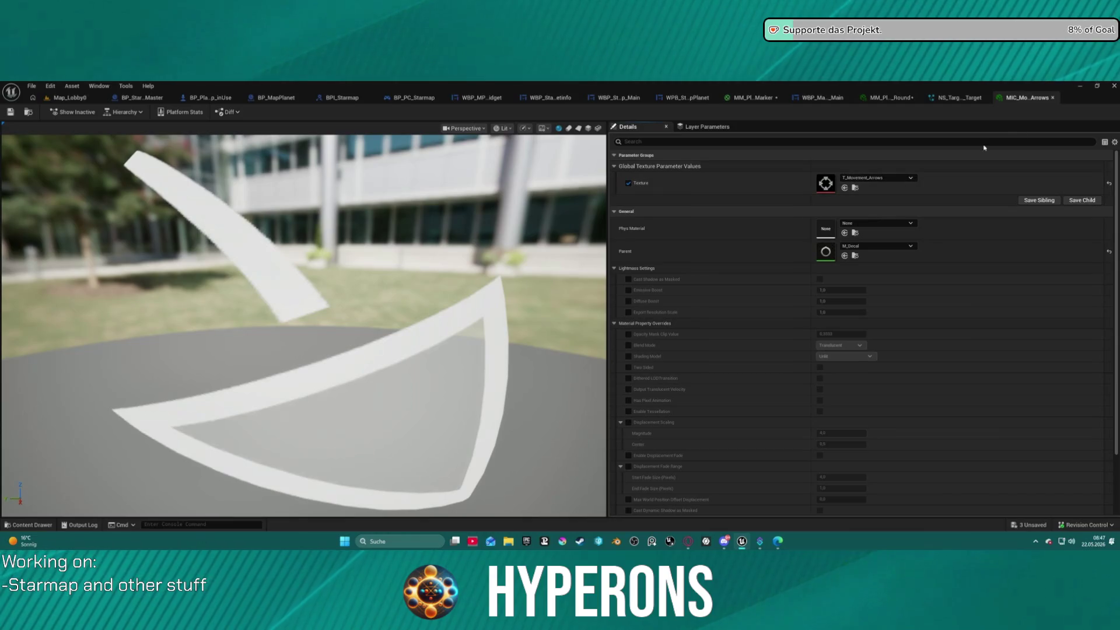
pyautogui.click(891, 98)
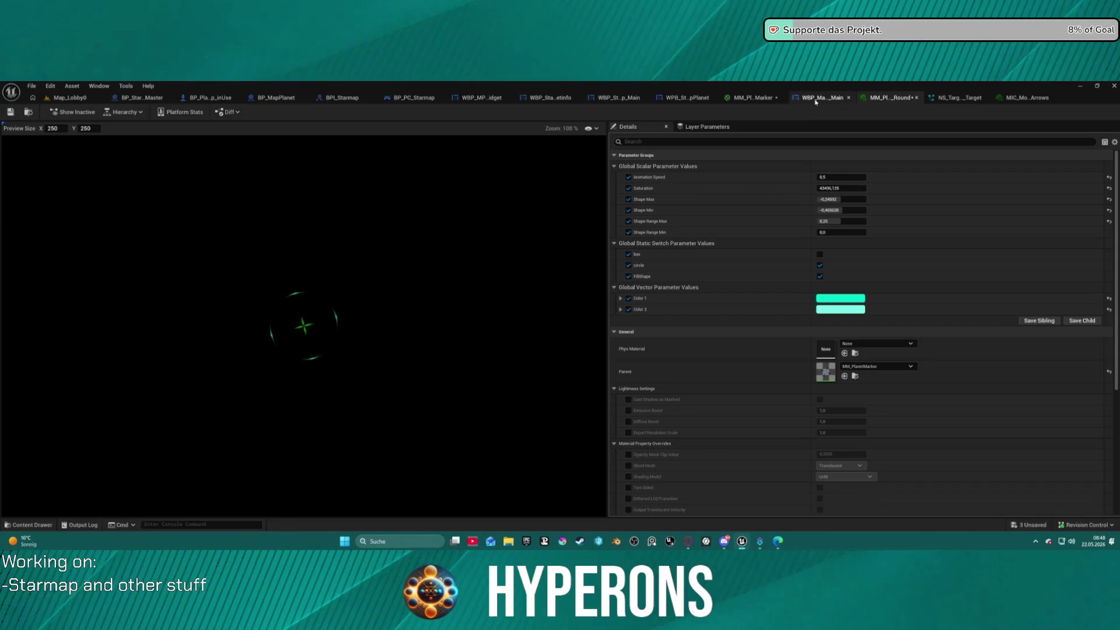
# Step: Inspect the Texture Sample node's texture in the MM_PlanetMarker material graph
pyautogui.click(753, 98)
pyautogui.scroll(-8, 636, 219)
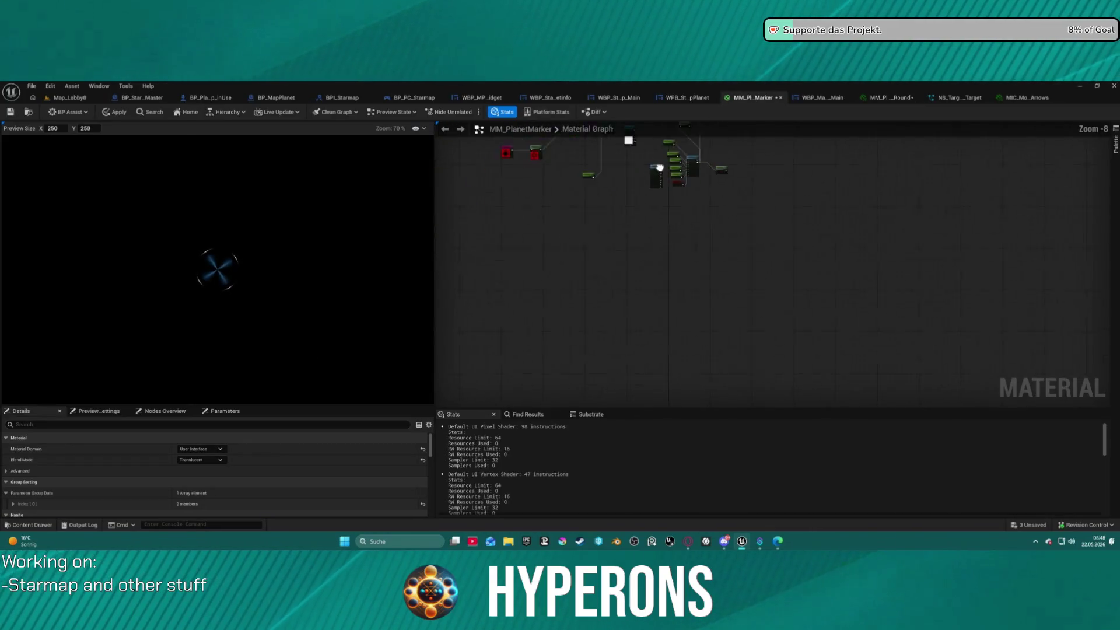
pyautogui.scroll(5, 647, 235)
pyautogui.click(639, 230)
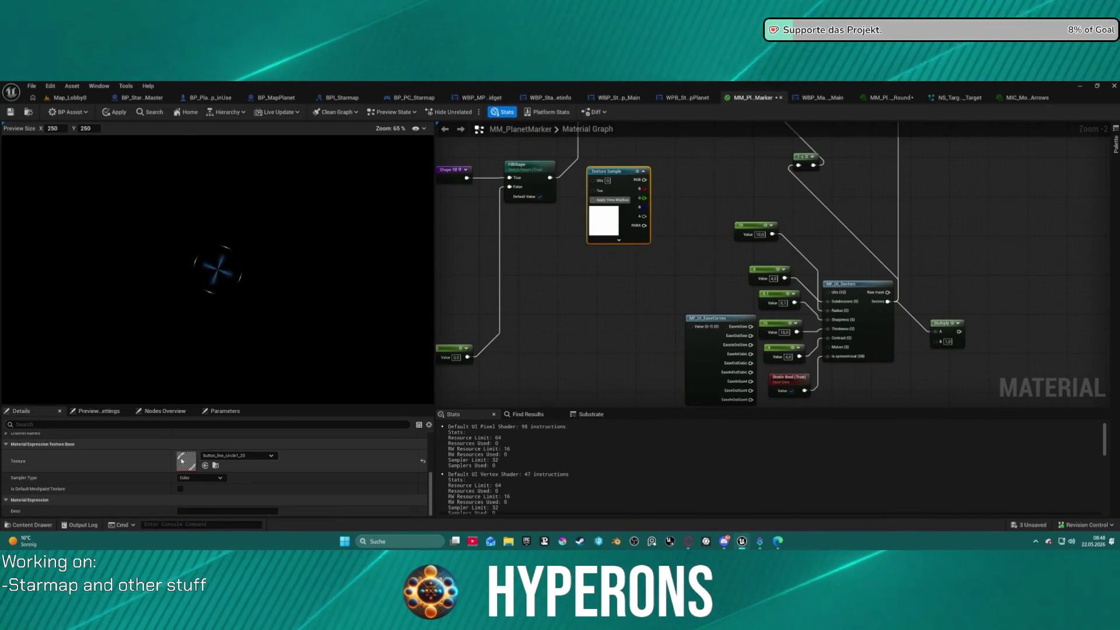
# Step: Reopen MIC_Movement_Arrows from the targeting Niagara system's sprite renderer Material slot
pyautogui.click(968, 98)
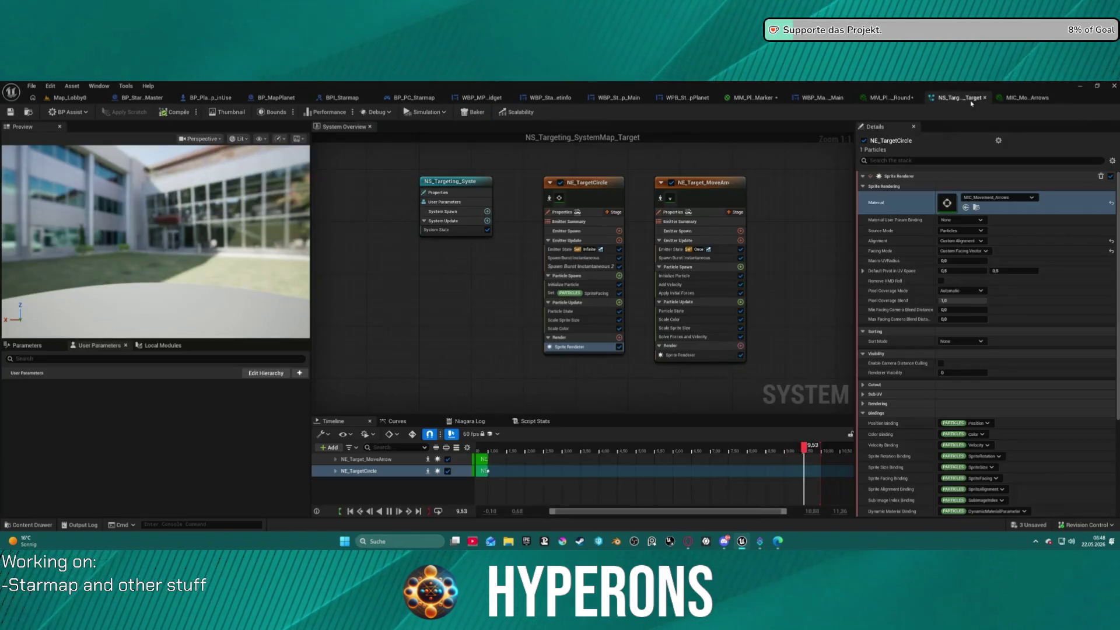
pyautogui.doubleClick(947, 203)
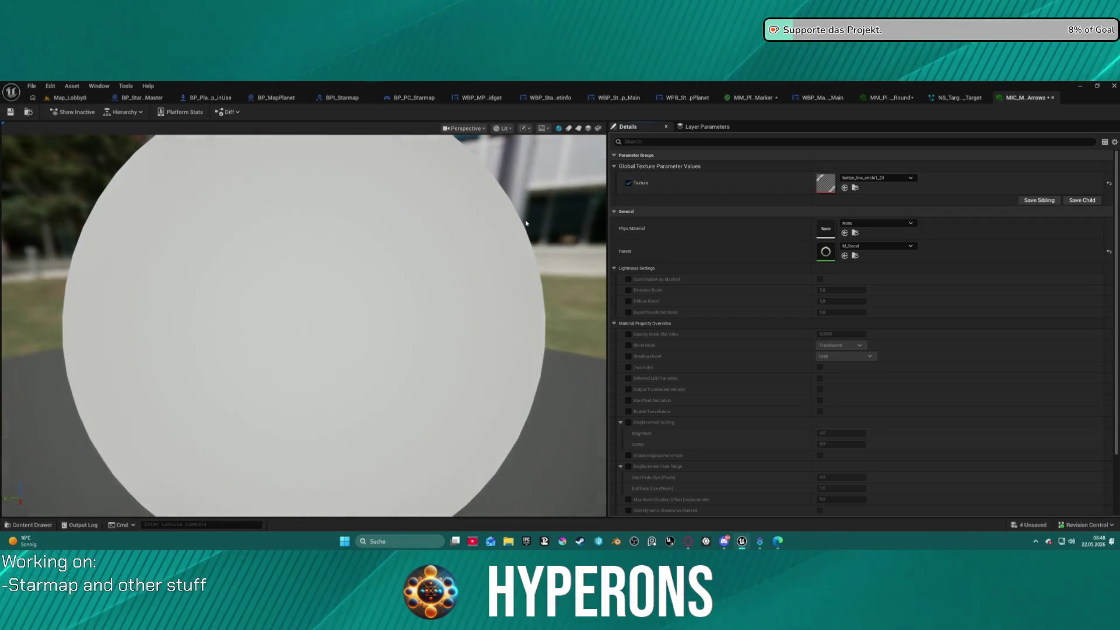
pyautogui.click(69, 98)
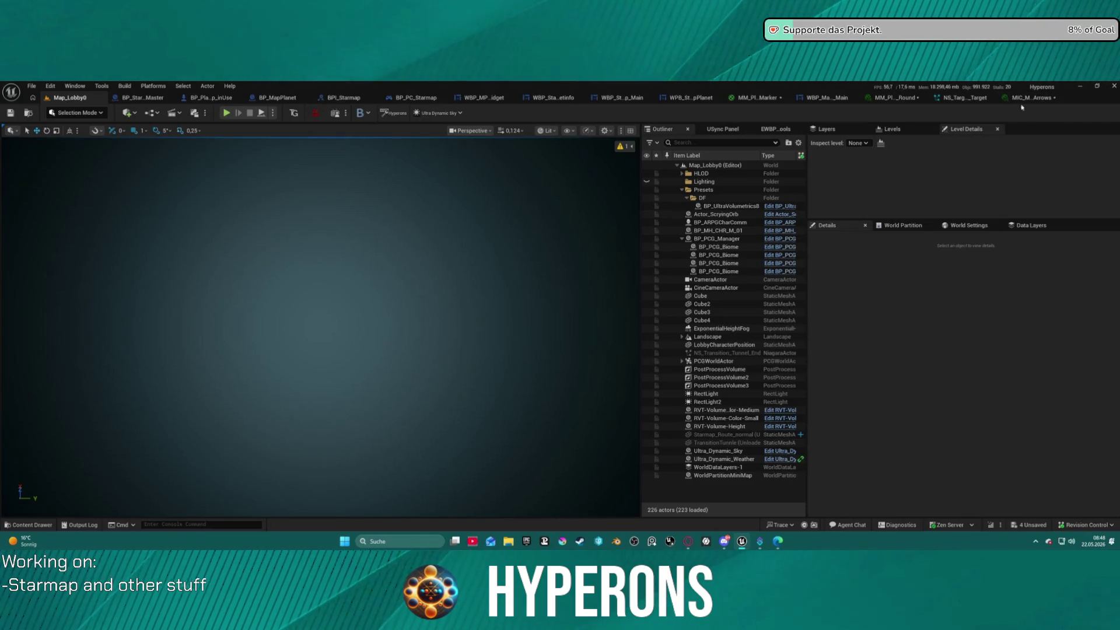
pyautogui.click(961, 98)
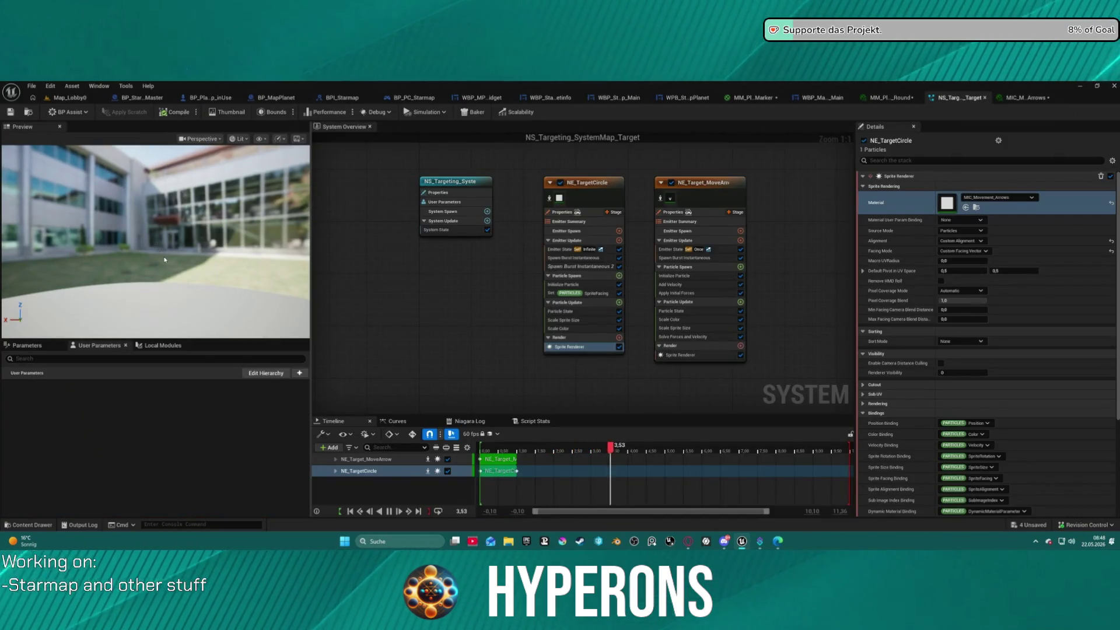
pyautogui.moveTo(164, 259)
pyautogui.mouseDown()
pyautogui.moveTo(170, 315)
pyautogui.moveTo(172, 245)
pyautogui.moveTo(199, 252)
pyautogui.moveTo(175, 274)
pyautogui.moveTo(153, 243)
pyautogui.mouseUp()
pyautogui.hotkey('ctrl', 'space')
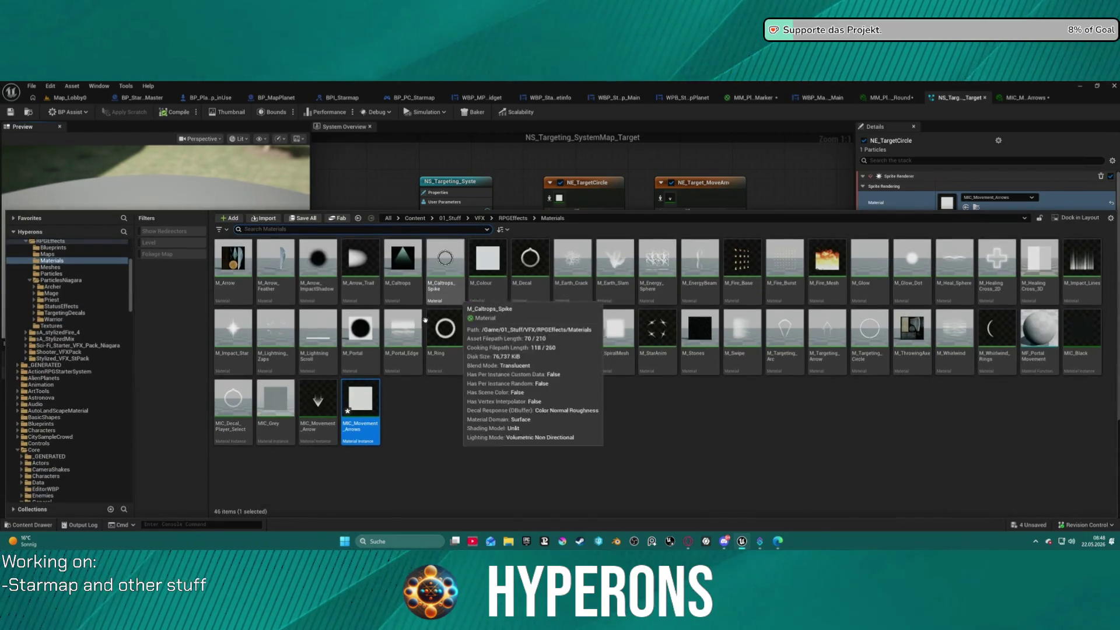
pyautogui.click(990, 206)
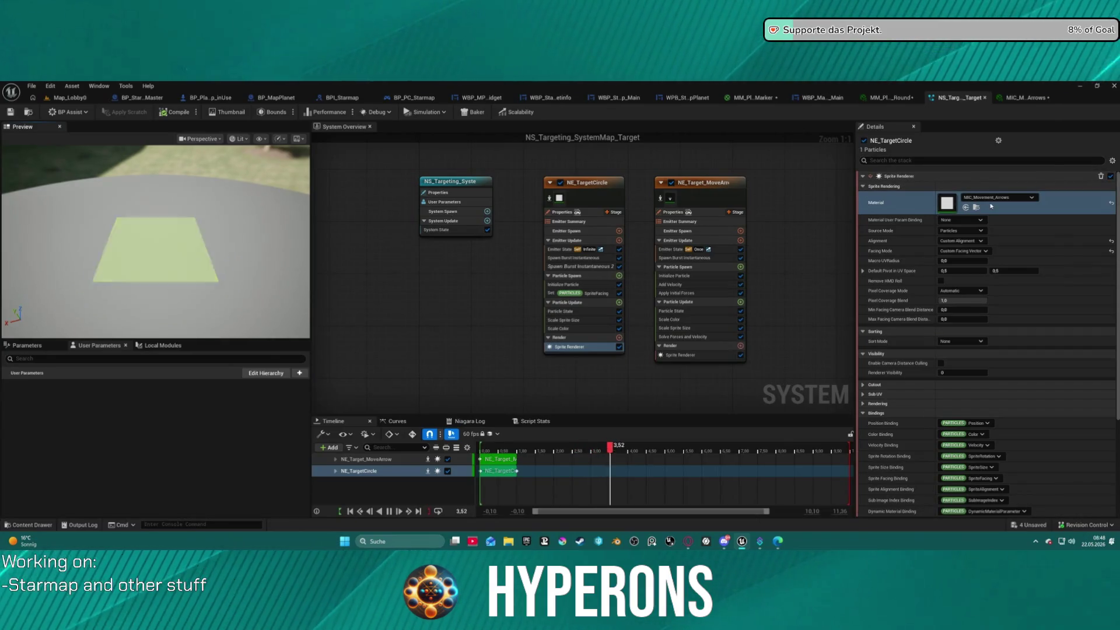
pyautogui.doubleClick(947, 202)
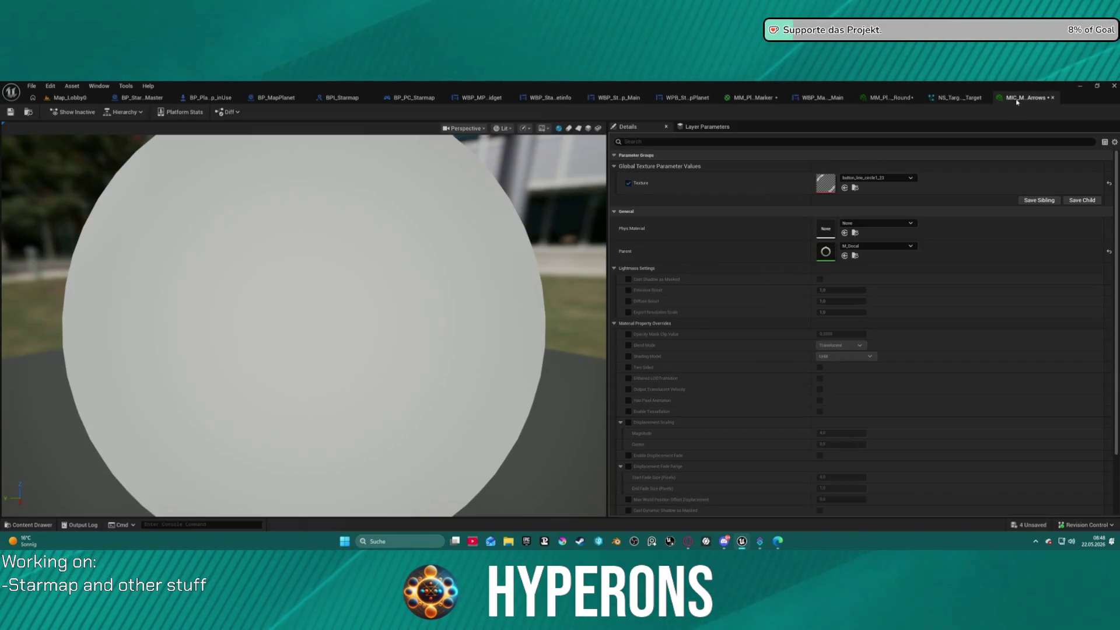
# Step: Set the Texture to button_line_circle1_15 and preview the material on a flat plane
pyautogui.click(898, 178)
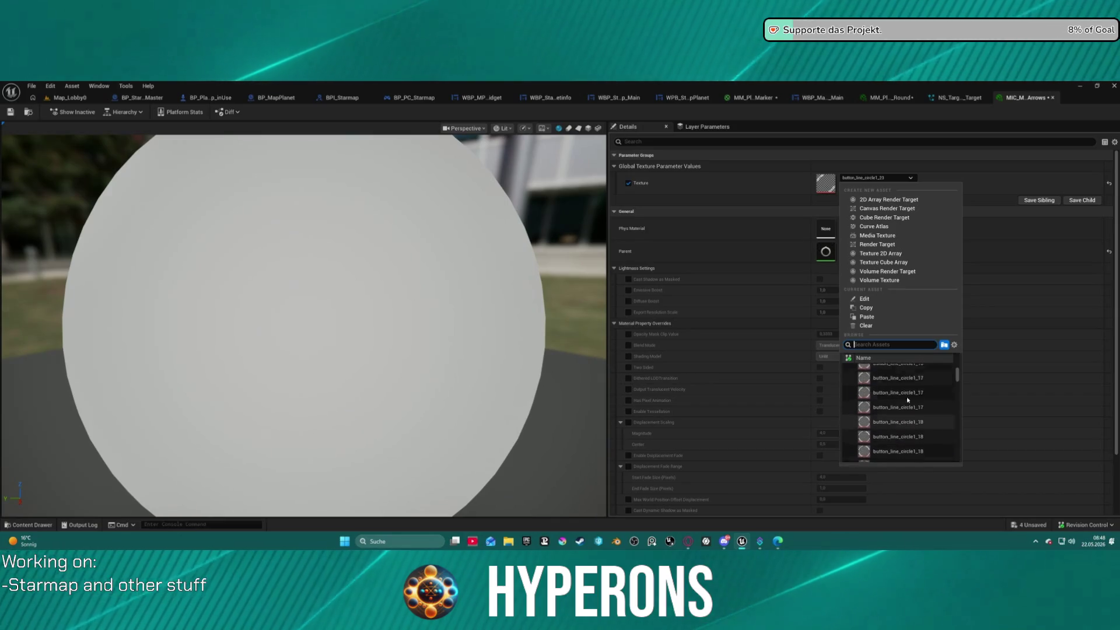
pyautogui.click(906, 396)
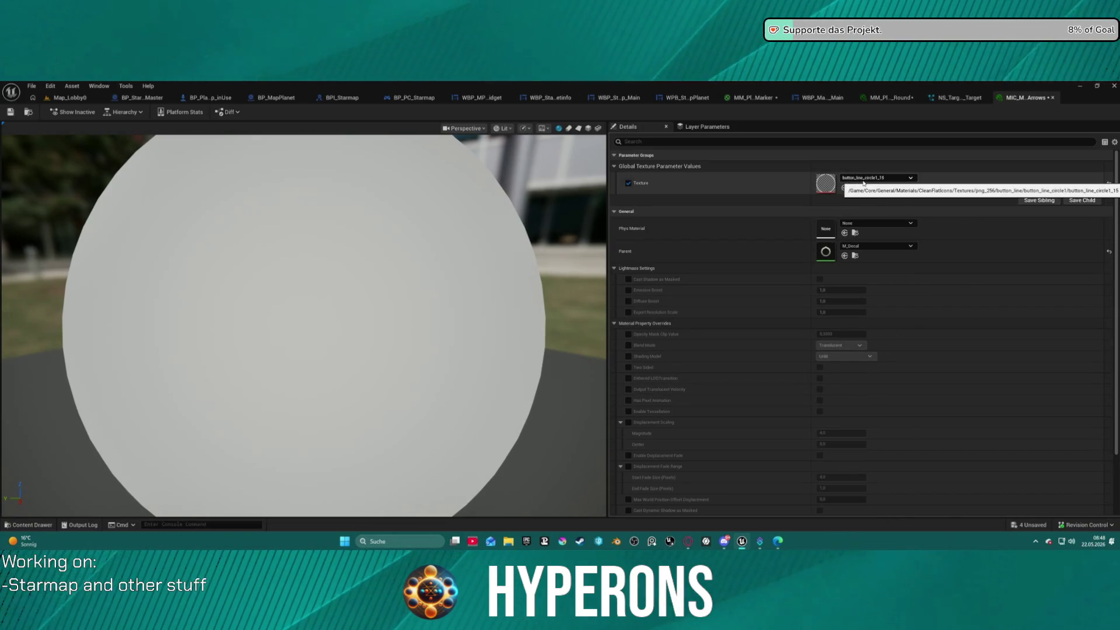
pyautogui.click(569, 128)
pyautogui.click(578, 129)
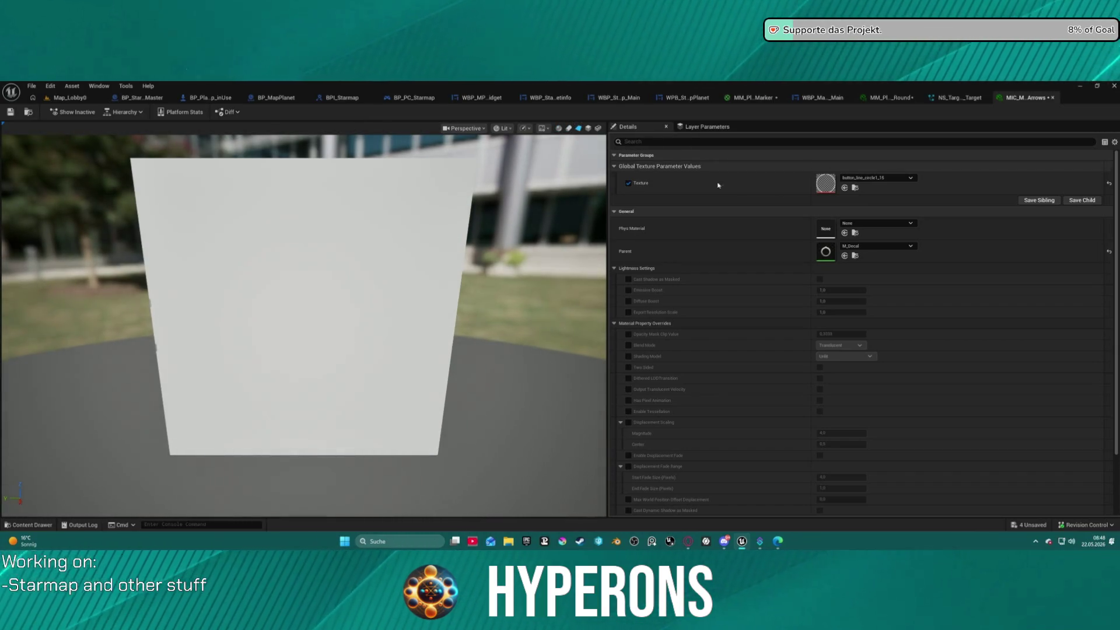
# Step: Resave all assets in the texture's CleanPlatIcons Textures folder
pyautogui.click(856, 187)
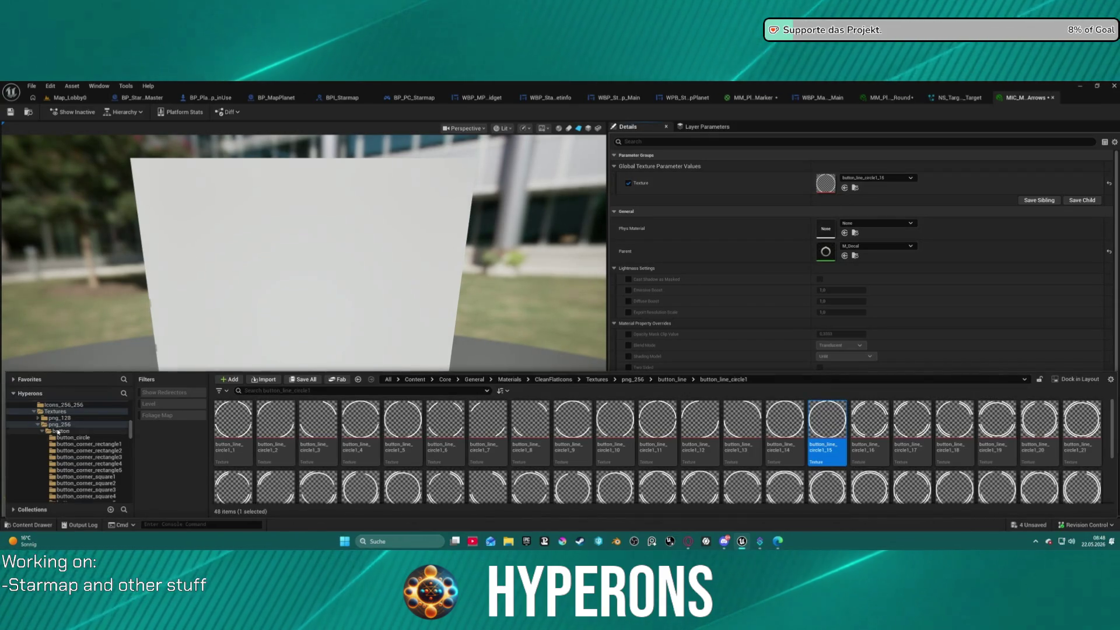
pyautogui.rightClick(53, 426)
pyautogui.rightClick(49, 411)
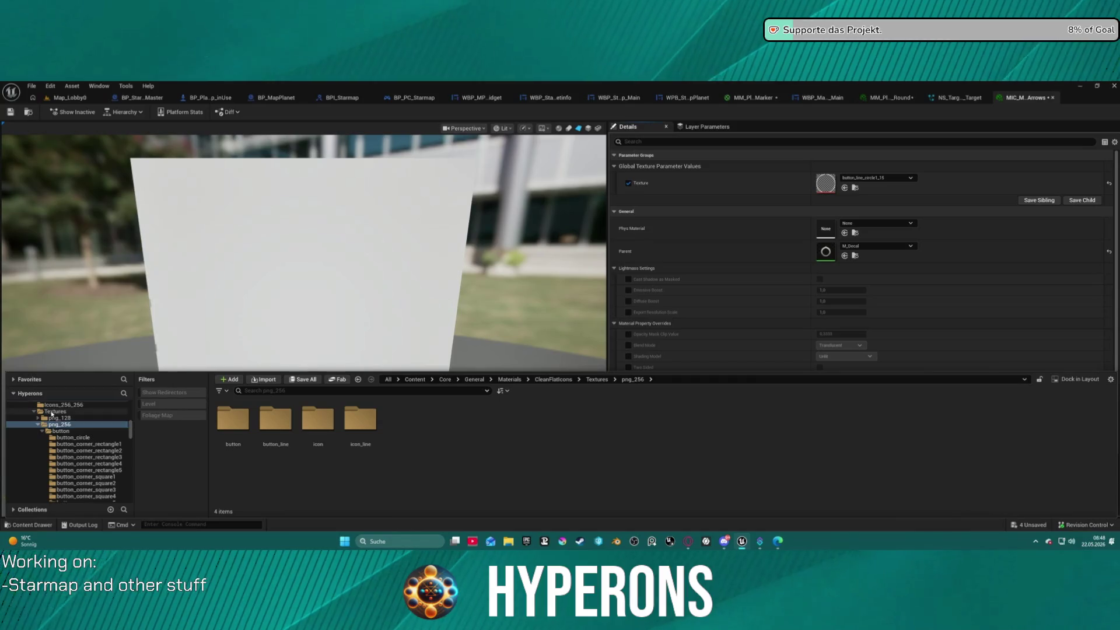
pyautogui.rightClick(49, 411)
pyautogui.click(365, 347)
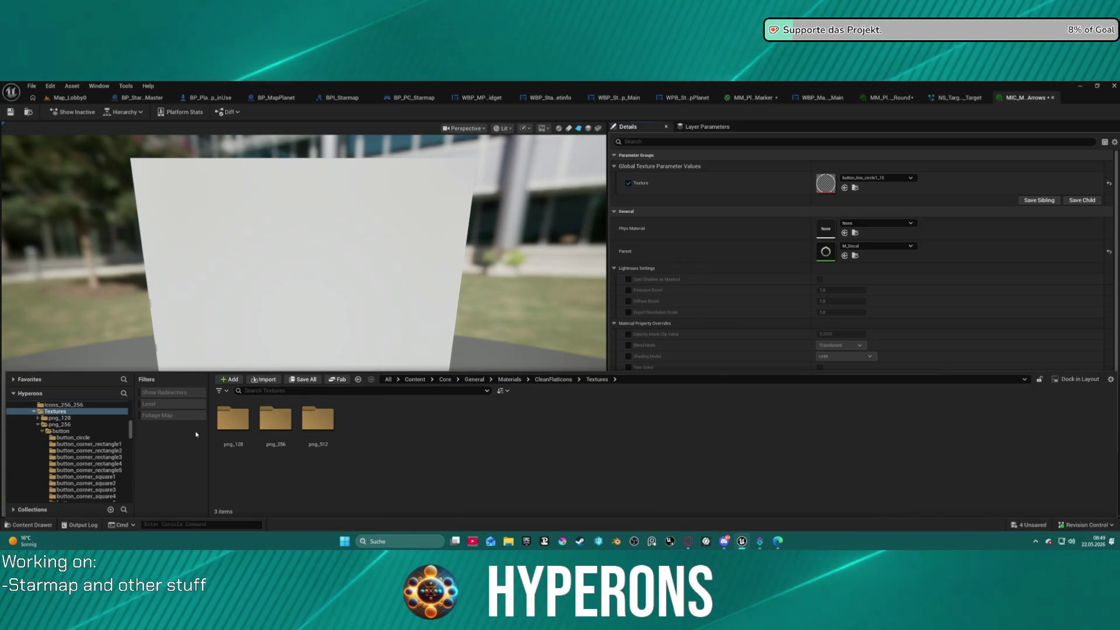
pyautogui.hotkey('ctrl', 'shift', 's')
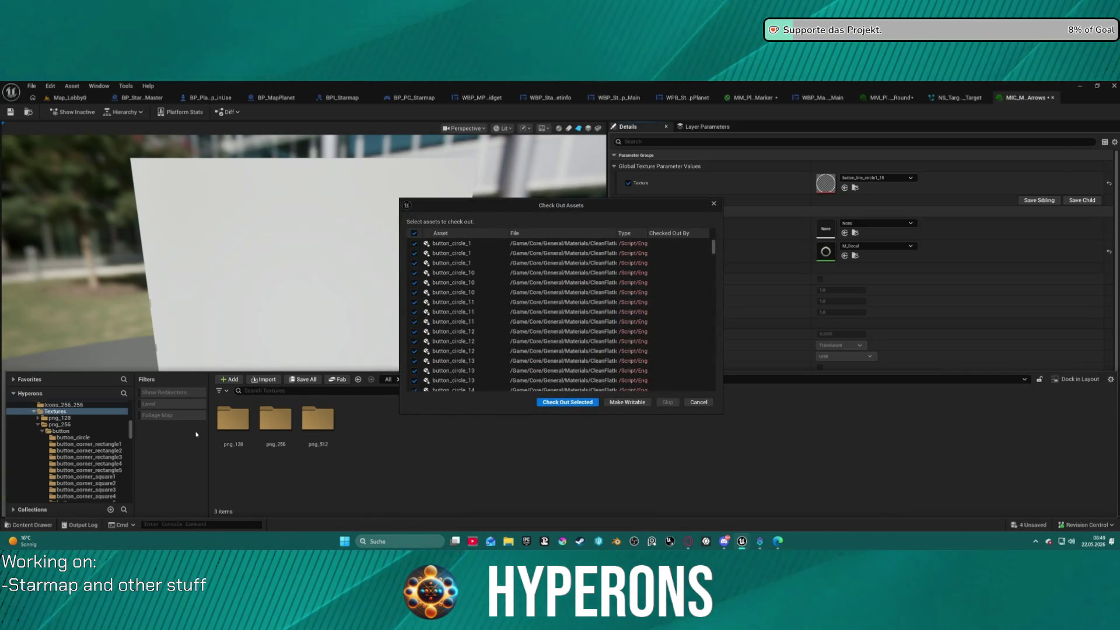
# Step: Check out the listed button_circle texture assets so the resave completes
pyautogui.click(549, 401)
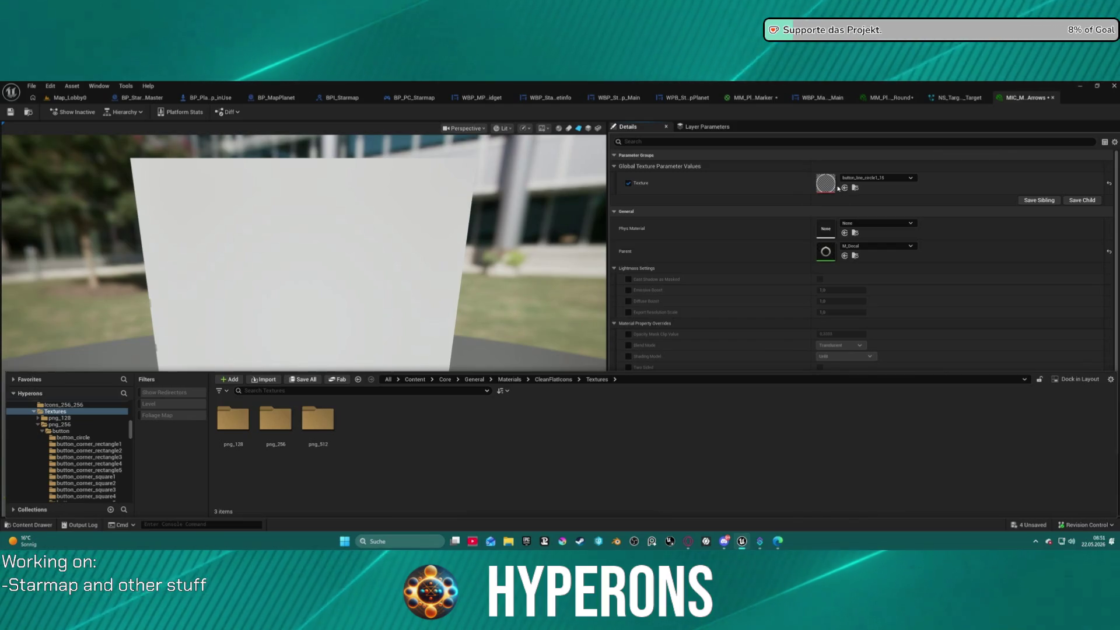
# Step: Save the textures, then view the 256x256 button_line_circle1_15 texture and close its editor
pyautogui.hotkey('ctrl', 's')
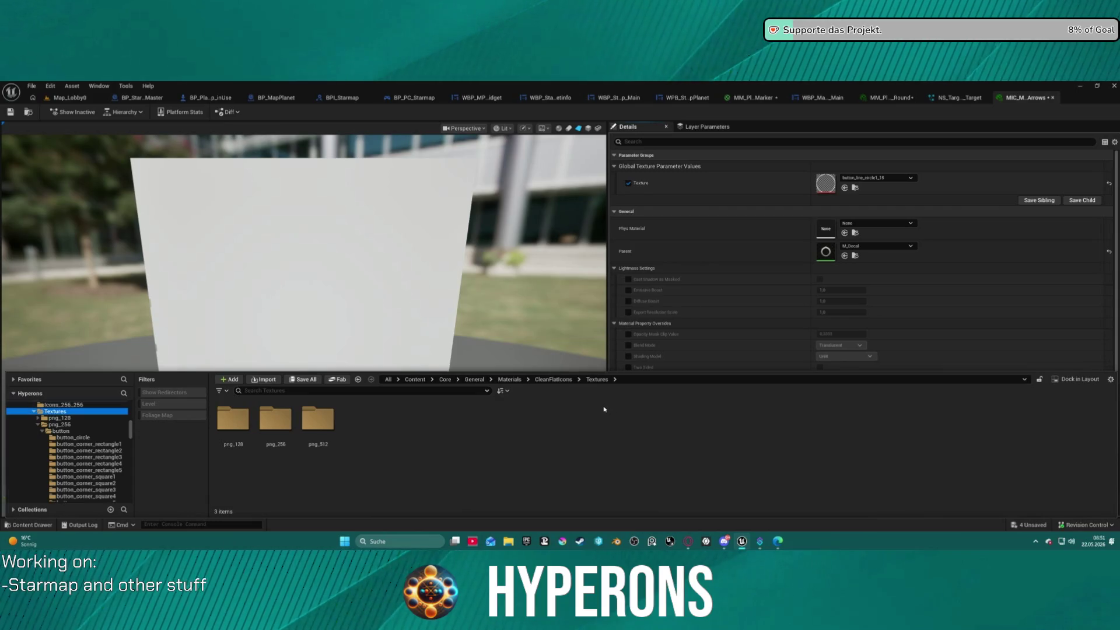
pyautogui.click(829, 188)
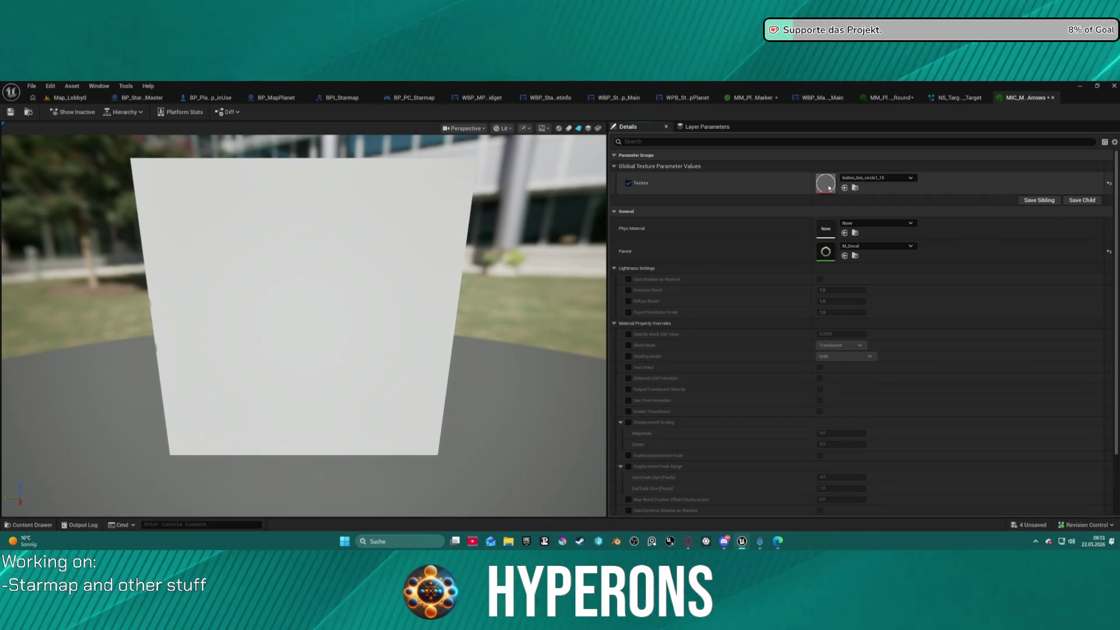
pyautogui.doubleClick(829, 188)
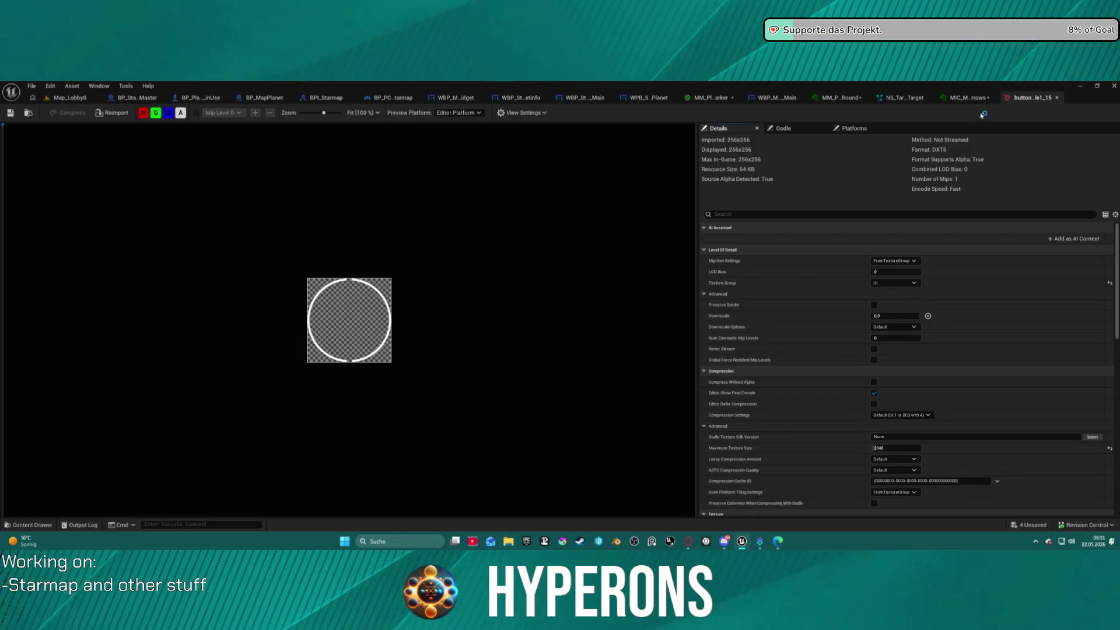
pyautogui.middleClick(1036, 98)
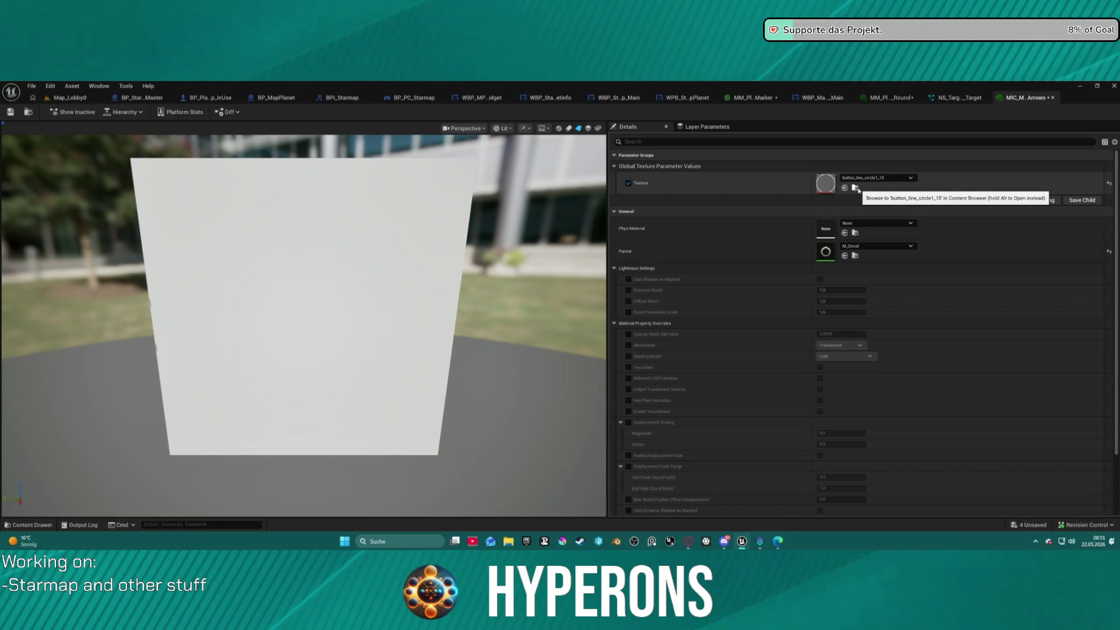
pyautogui.click(856, 188)
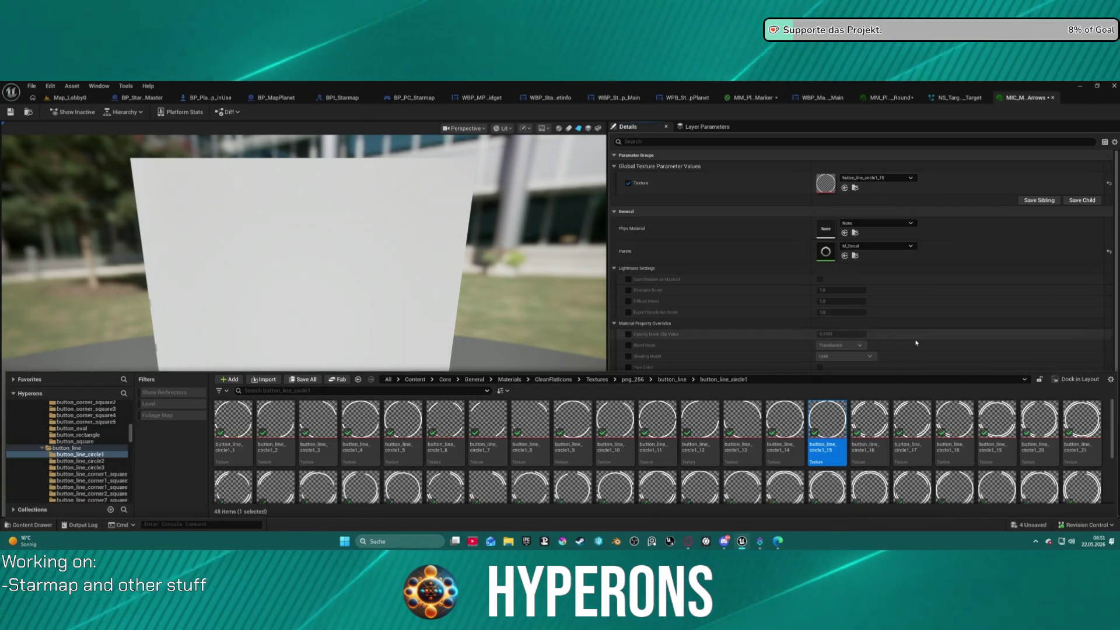
pyautogui.click(823, 187)
pyautogui.doubleClick(823, 187)
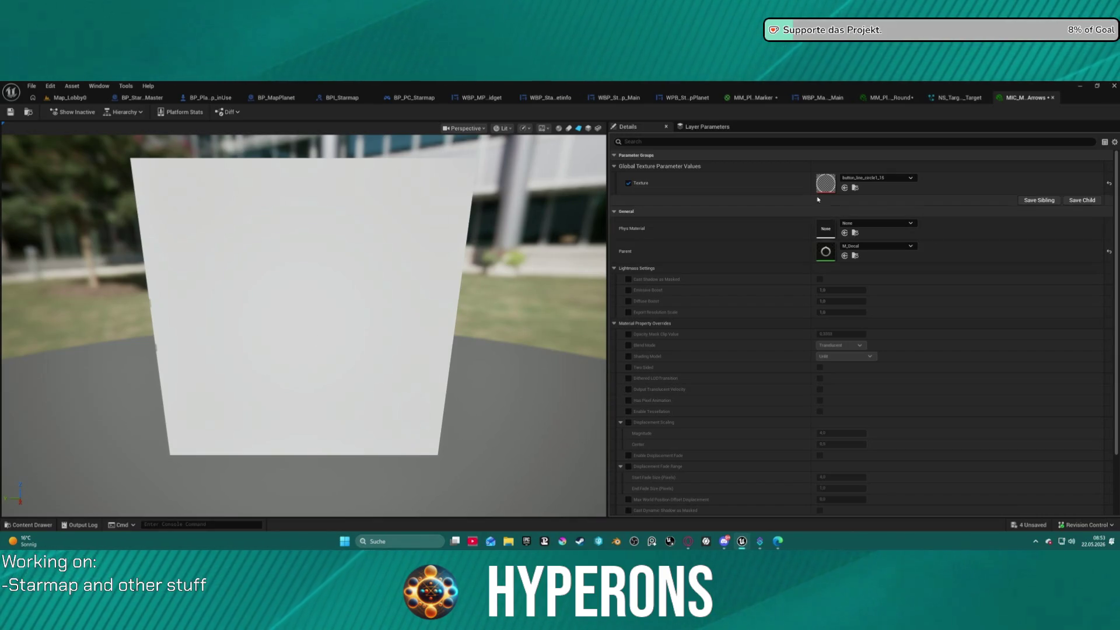
# Step: Try button_corner_square5_17 and 1 as the Texture, settling on 14_Exclamation
pyautogui.click(878, 178)
pyautogui.scroll(5, 899, 408)
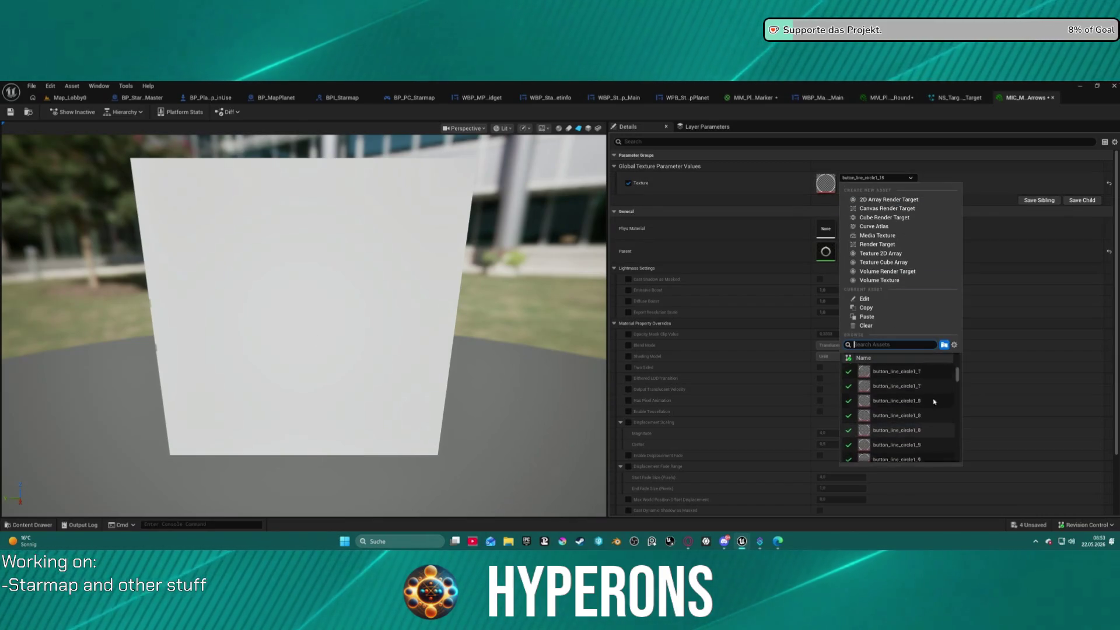
pyautogui.click(930, 377)
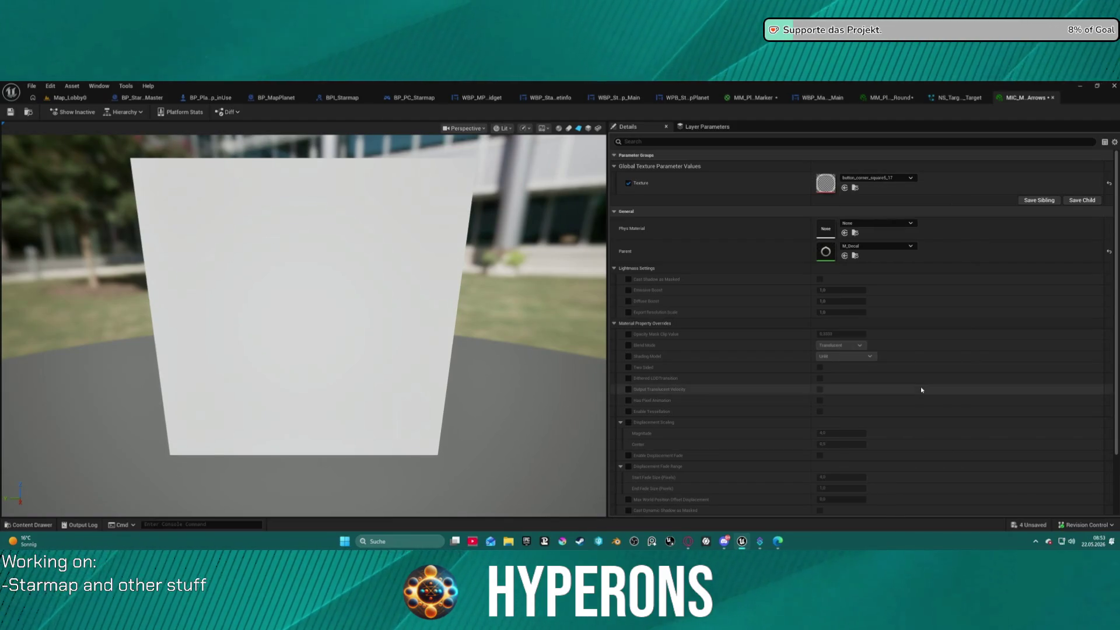
pyautogui.click(893, 177)
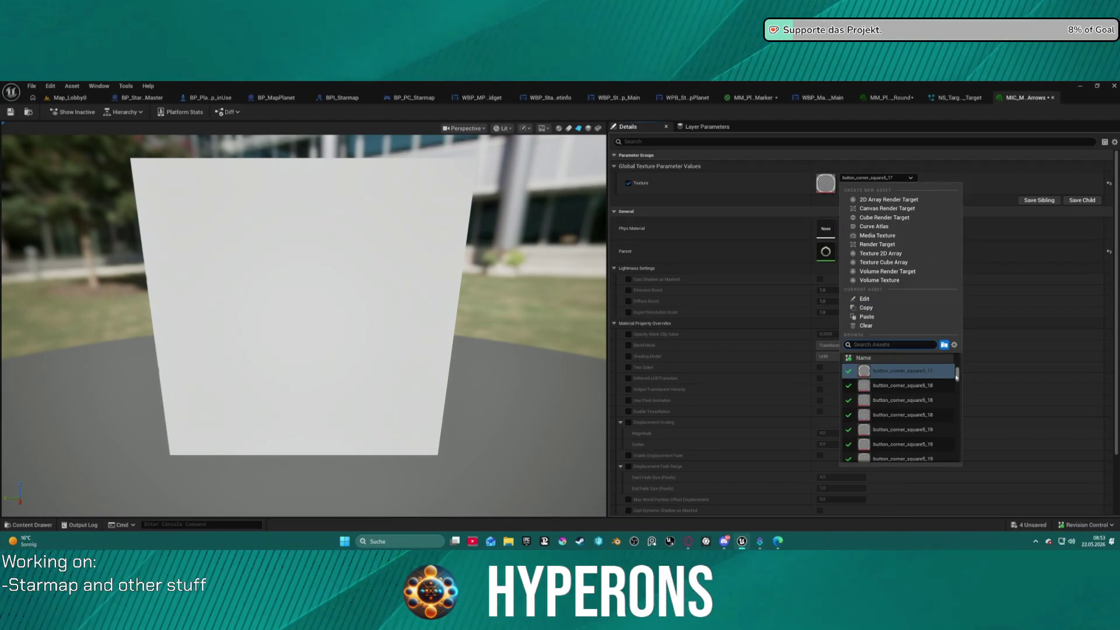
pyautogui.click(900, 371)
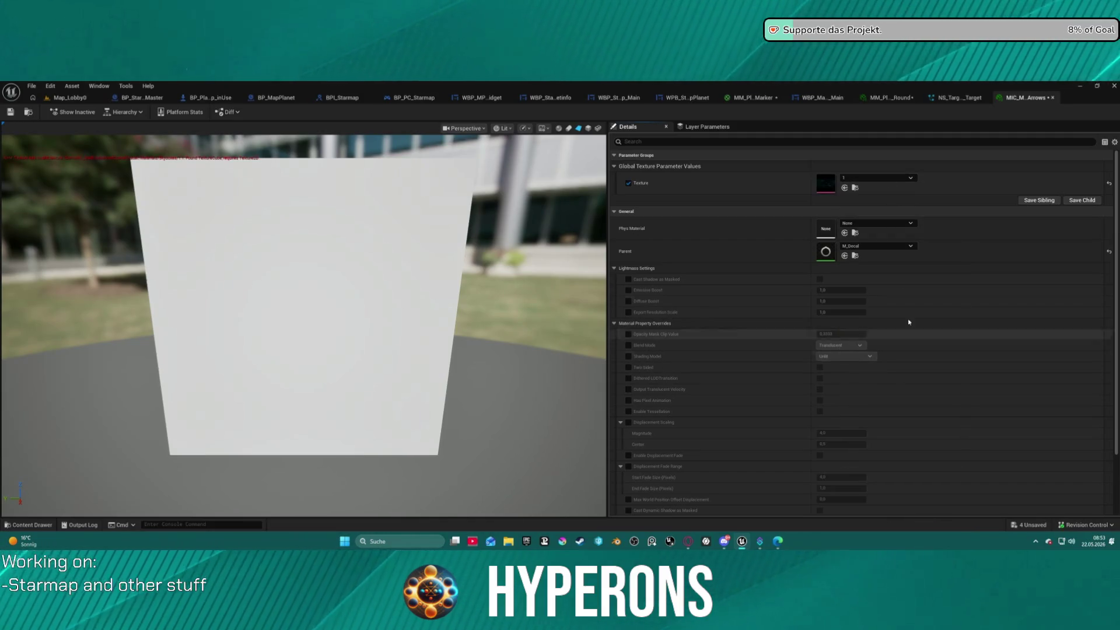
pyautogui.click(893, 178)
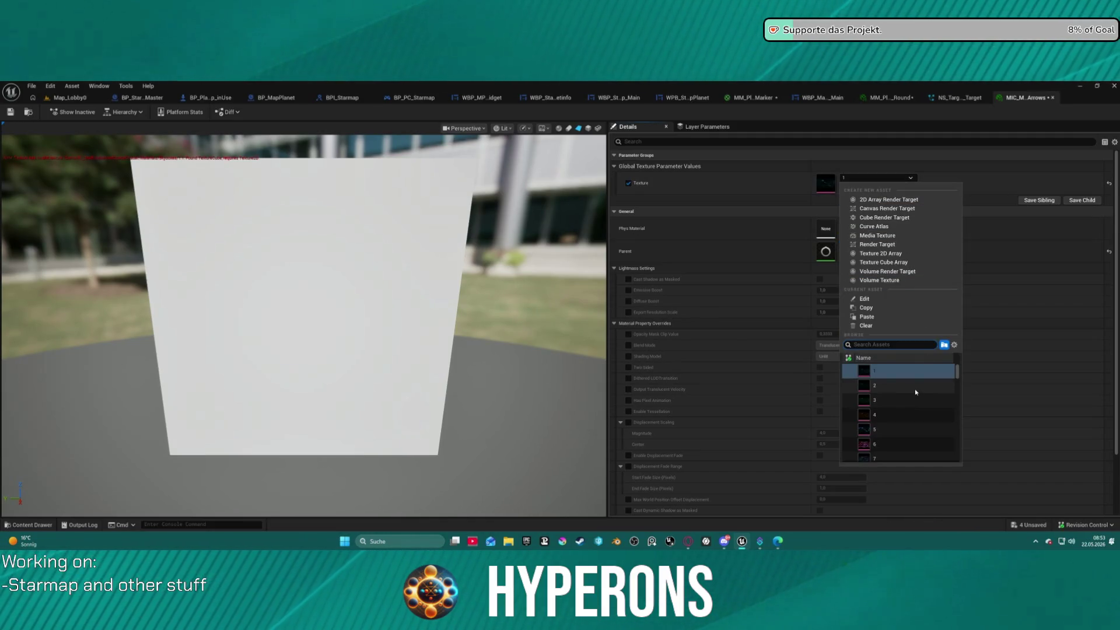
pyautogui.scroll(-10, 921, 395)
pyautogui.scroll(-10, 913, 391)
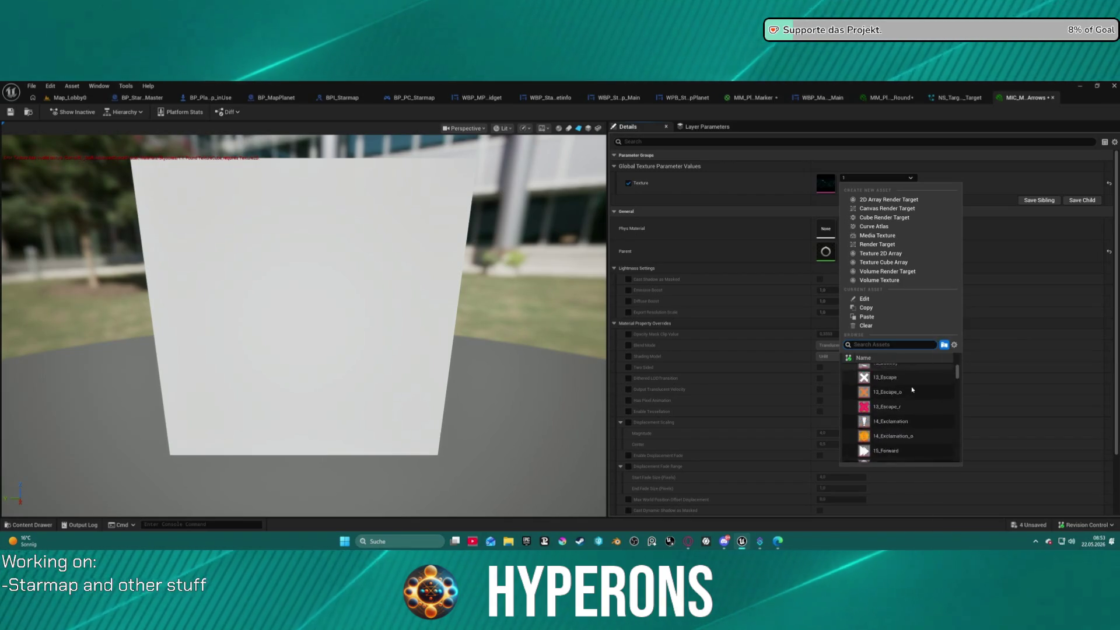
pyautogui.click(913, 396)
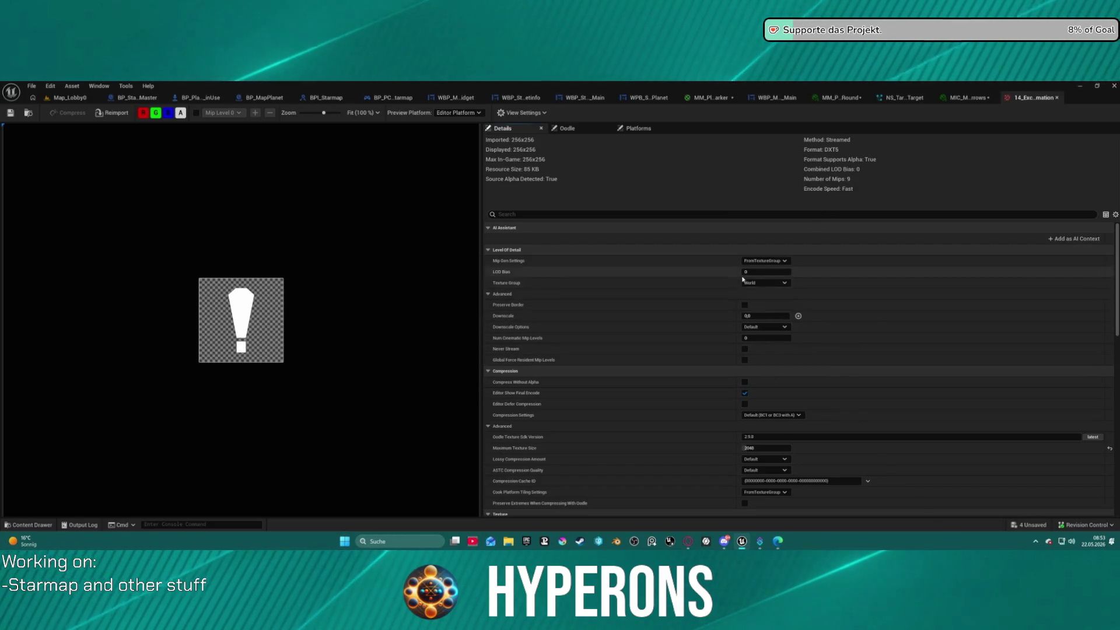
# Step: Review the 14_Exclamation texture's settings (256x256 DXT5, 9 mips) and close its editor
pyautogui.scroll(-2, 765, 385)
pyautogui.scroll(-8, 776, 420)
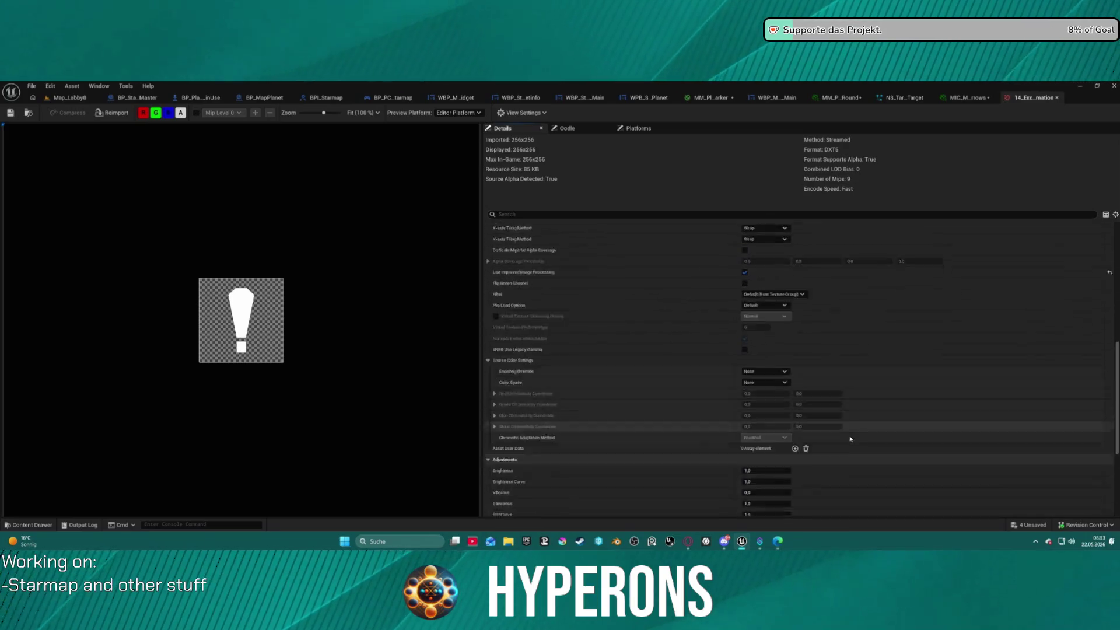
pyautogui.scroll(1, 848, 383)
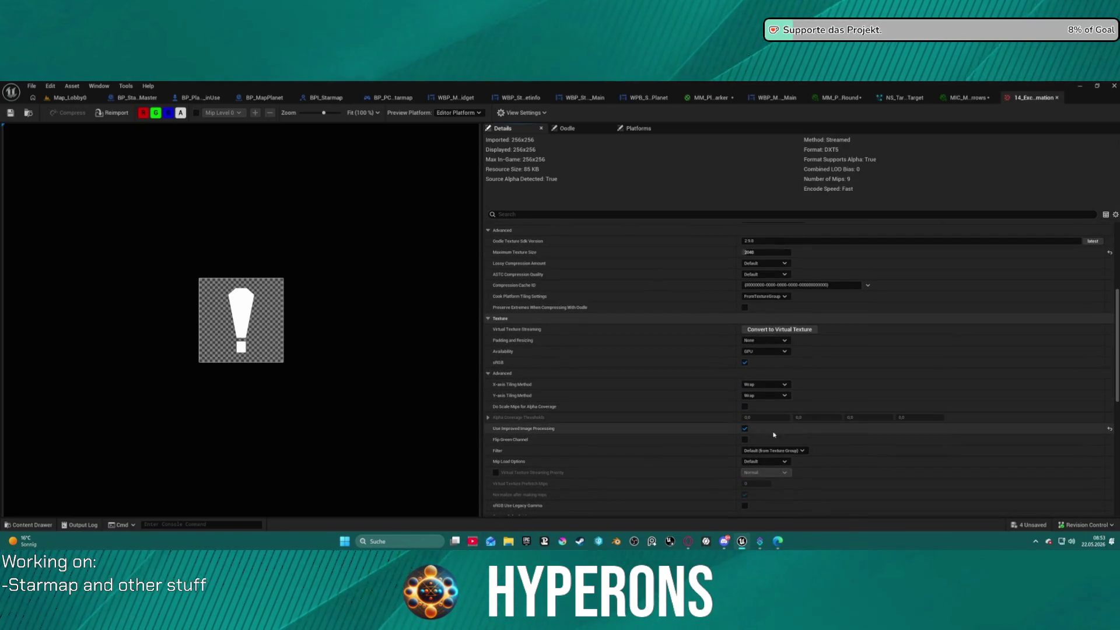
pyautogui.moveTo(519, 432)
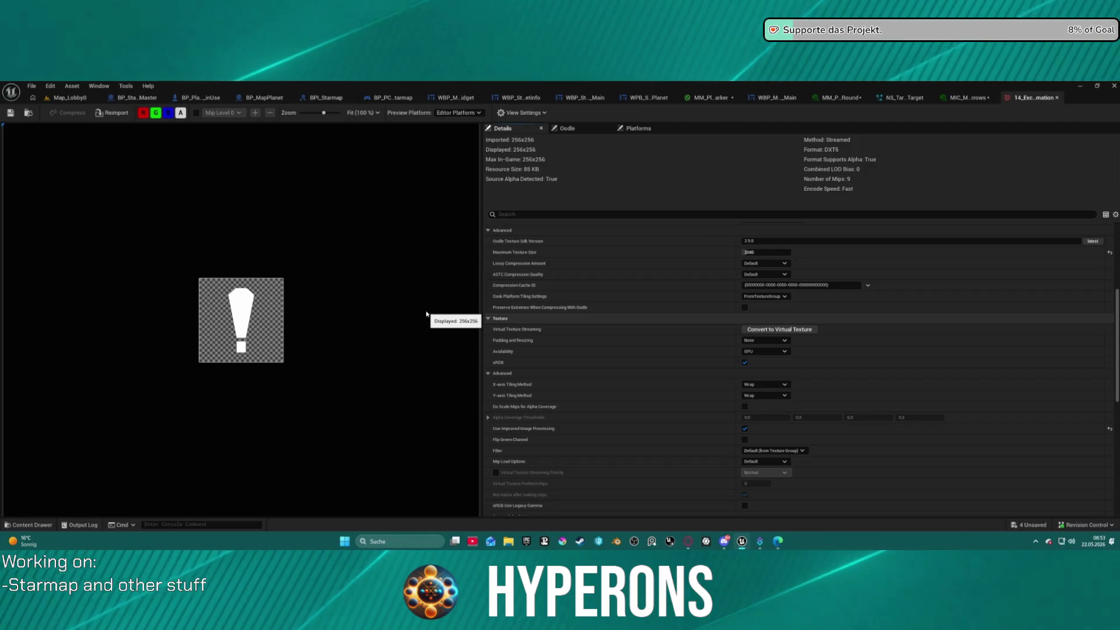
pyautogui.scroll(-3, 413, 309)
pyautogui.scroll(-10, 843, 386)
pyautogui.scroll(1, 843, 386)
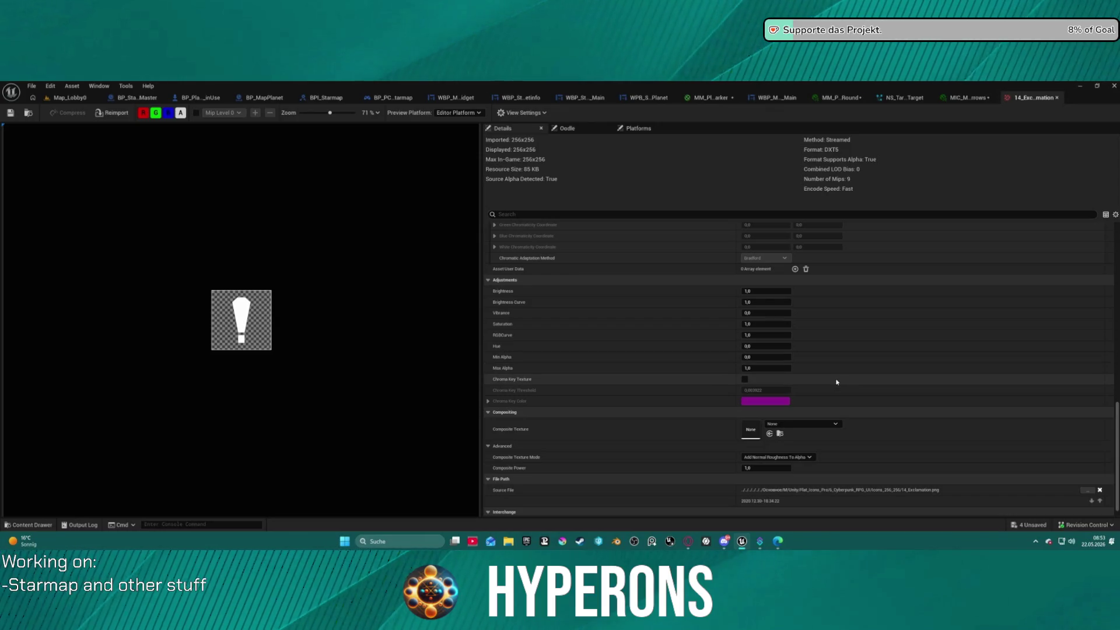
pyautogui.scroll(10, 833, 381)
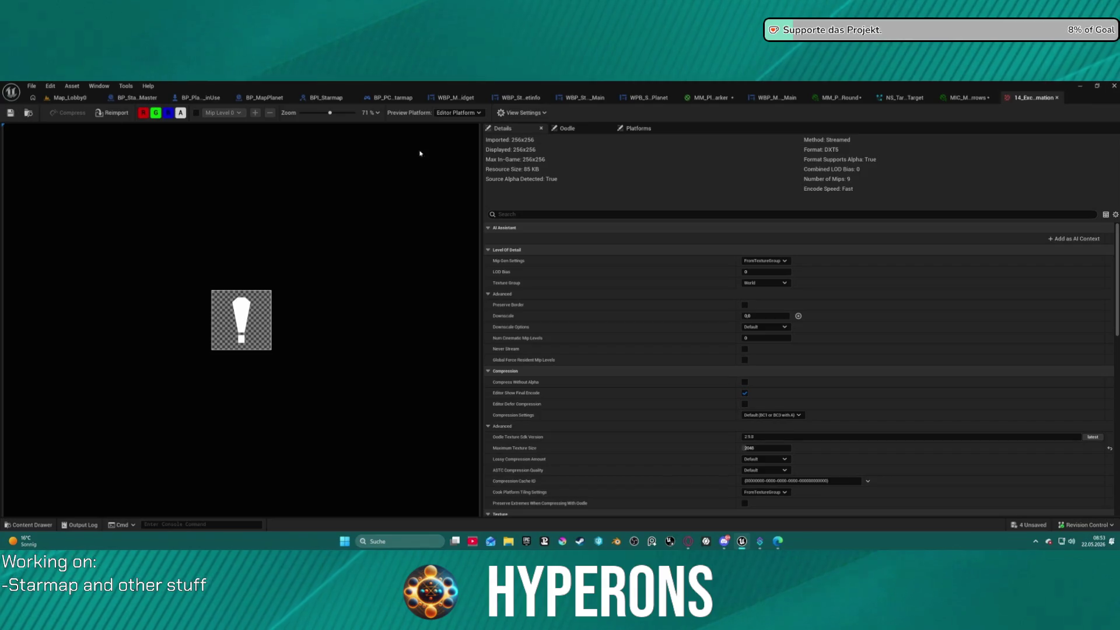
pyautogui.click(1057, 97)
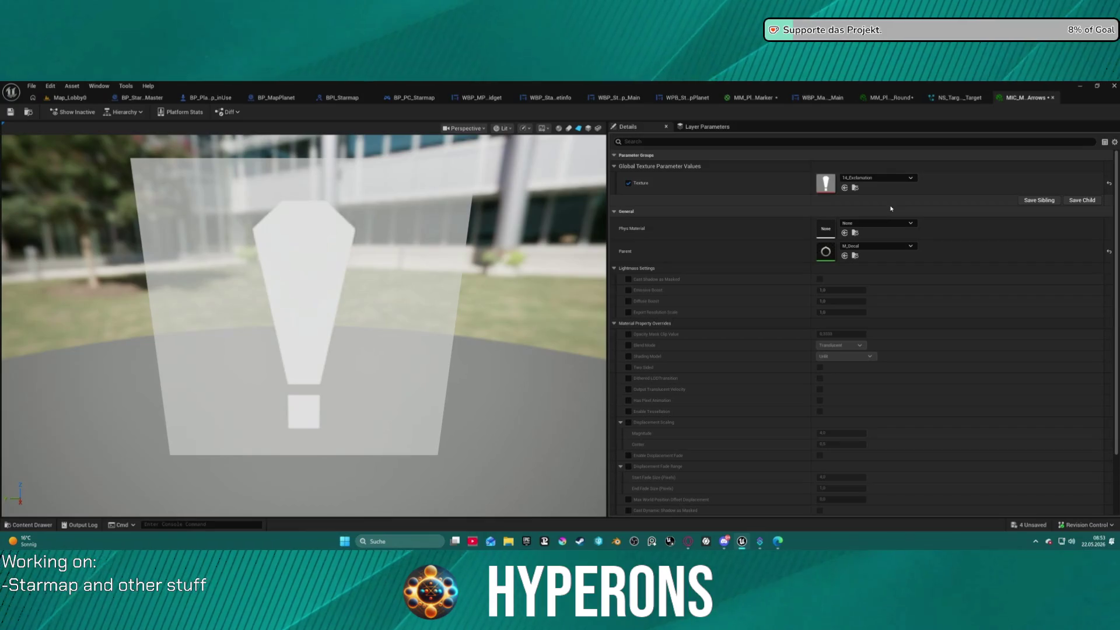
# Step: Undo the texture back to button_corner_square5_17 and briefly open that texture
pyautogui.hotkey('ctrl', 'z')
pyautogui.hotkey('ctrl', 'z')
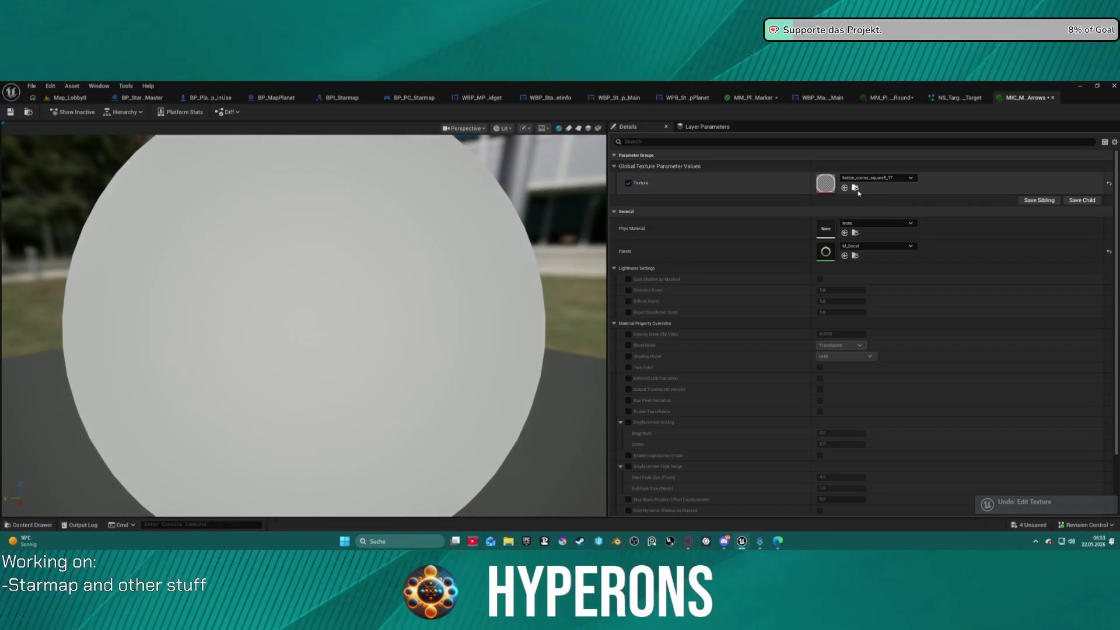
pyautogui.click(856, 188)
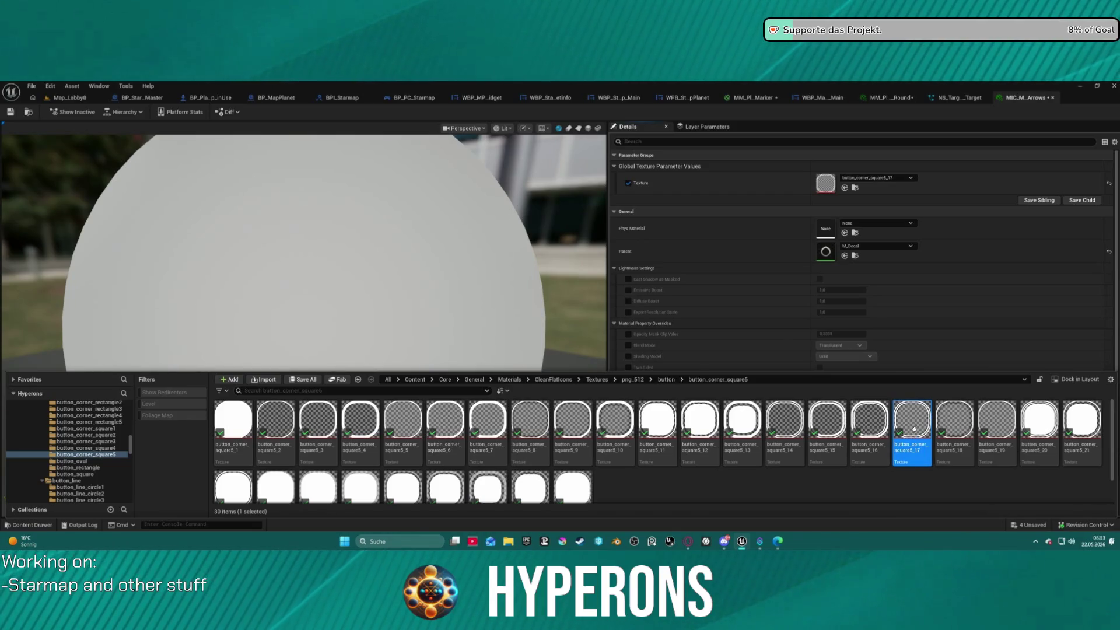
pyautogui.doubleClick(910, 424)
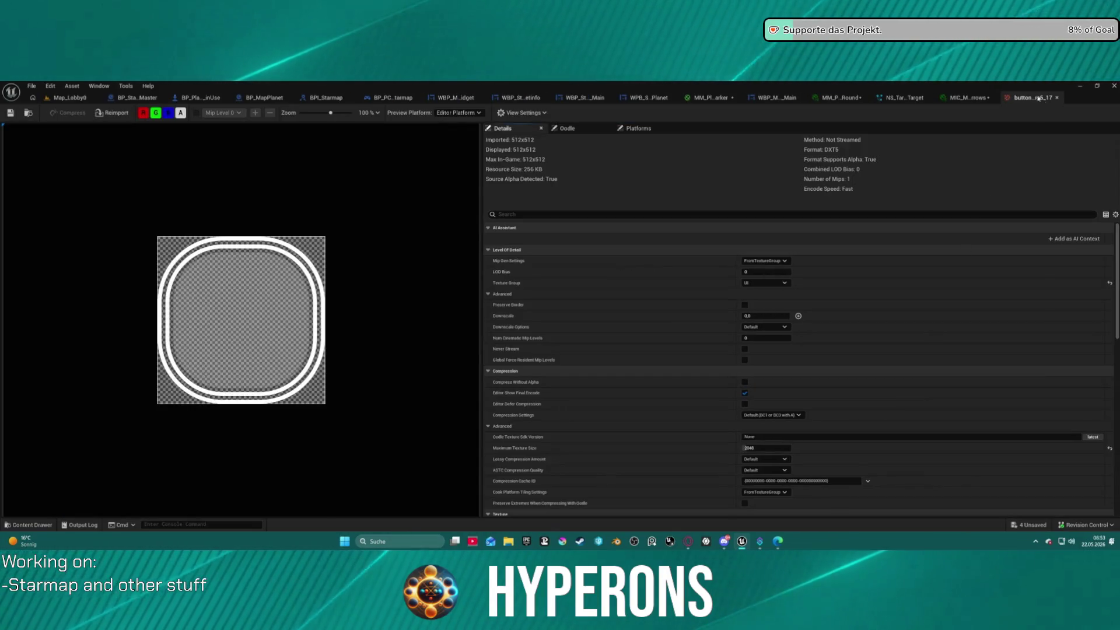
pyautogui.click(1057, 97)
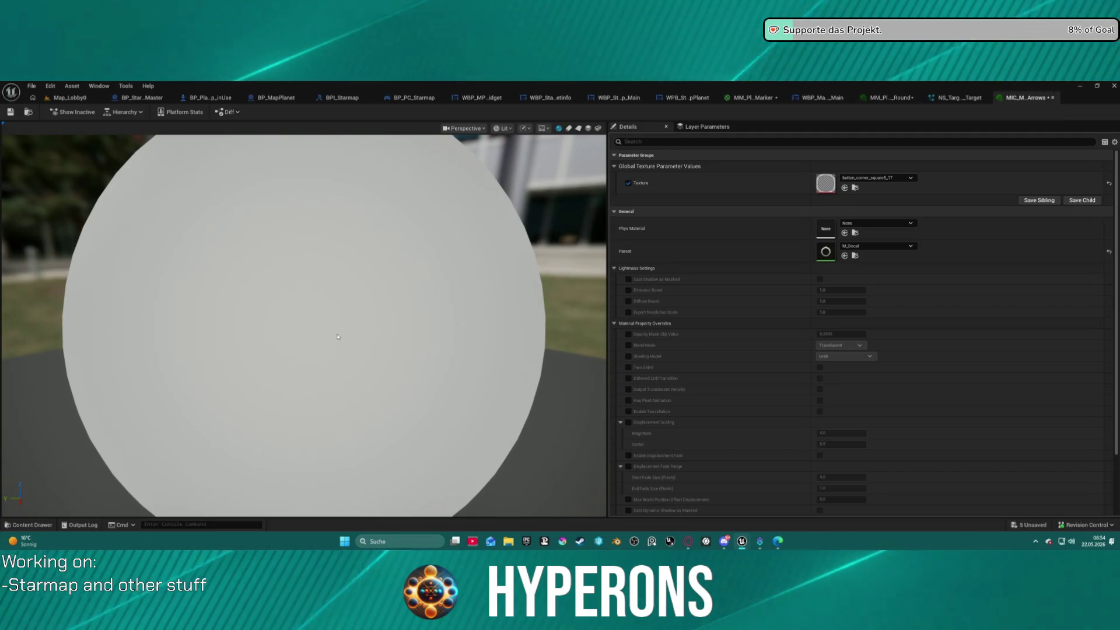
# Step: Preview the material on a flat plane, then return to the round planet-marker instance
pyautogui.scroll(-5, 379, 287)
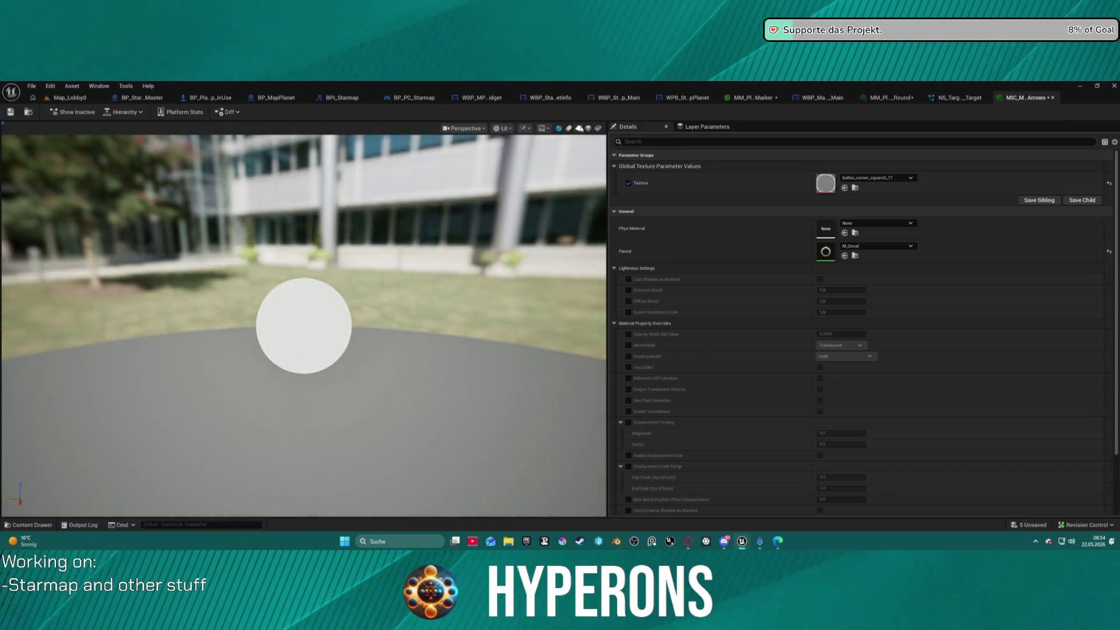
pyautogui.click(578, 128)
pyautogui.scroll(5, 307, 362)
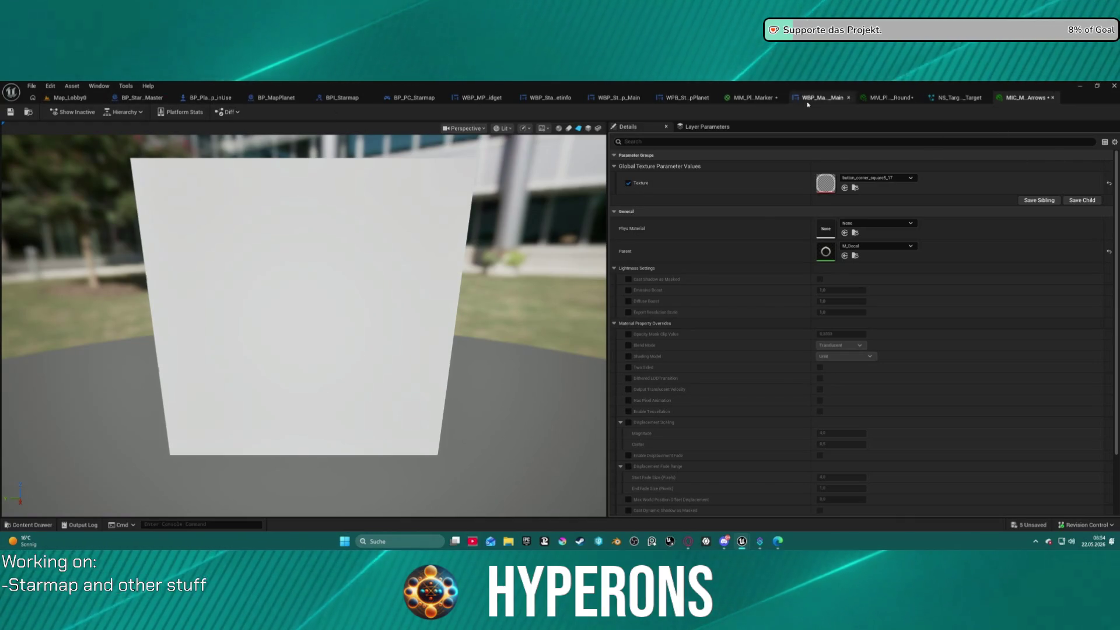
pyautogui.click(889, 101)
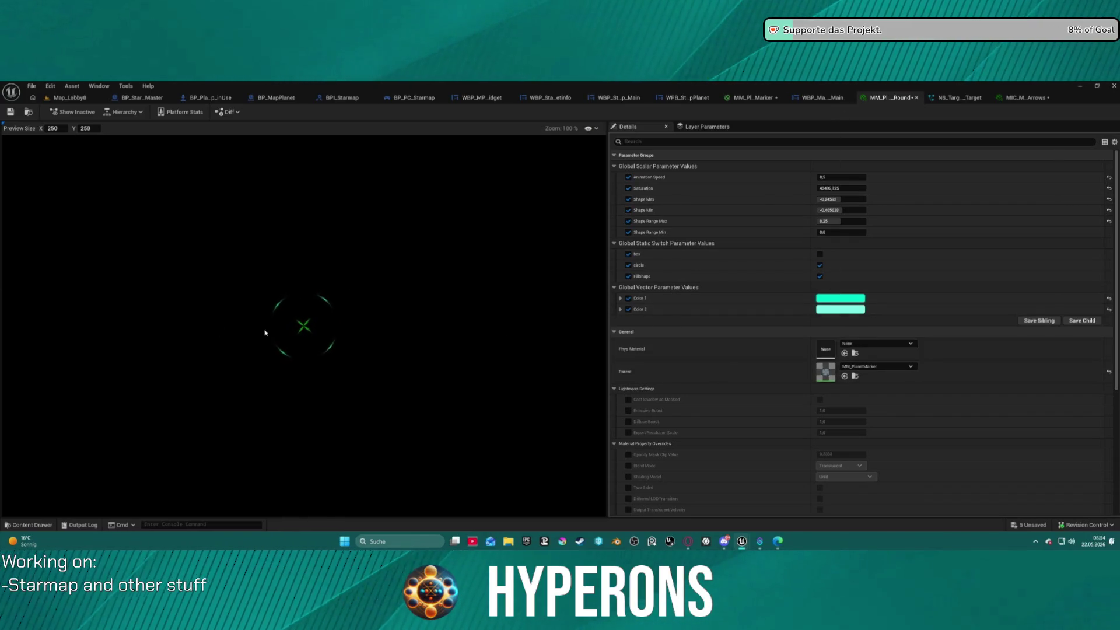
# Step: Switch to the MM_PlanetMarker material graph and bring the Texture Sample node into view
pyautogui.click(762, 101)
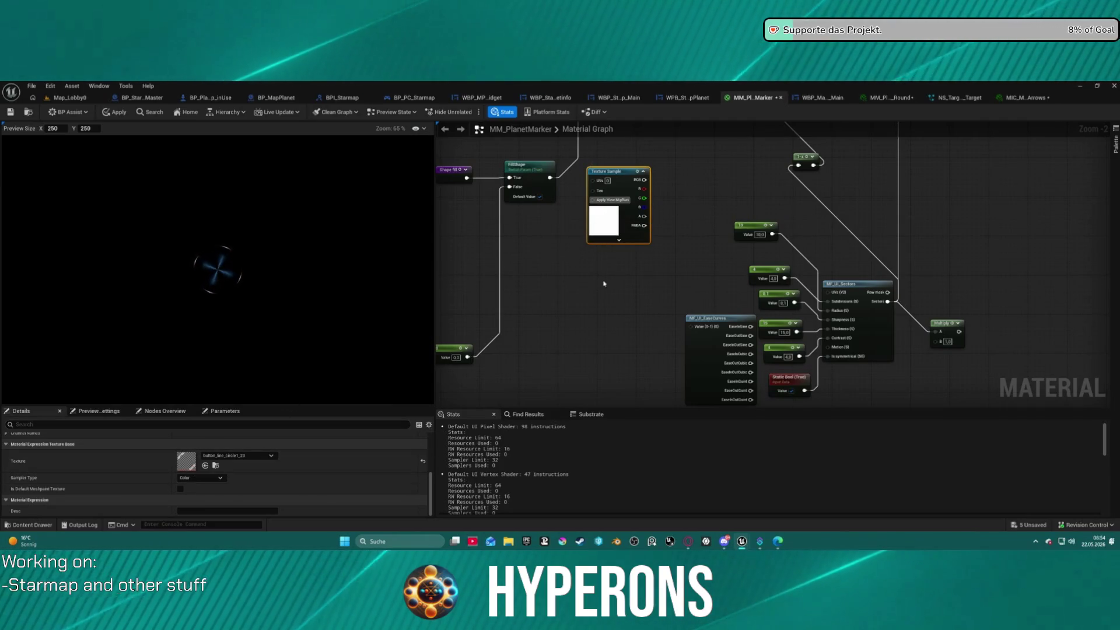
pyautogui.moveTo(612, 279); pyautogui.dragTo(645, 326)
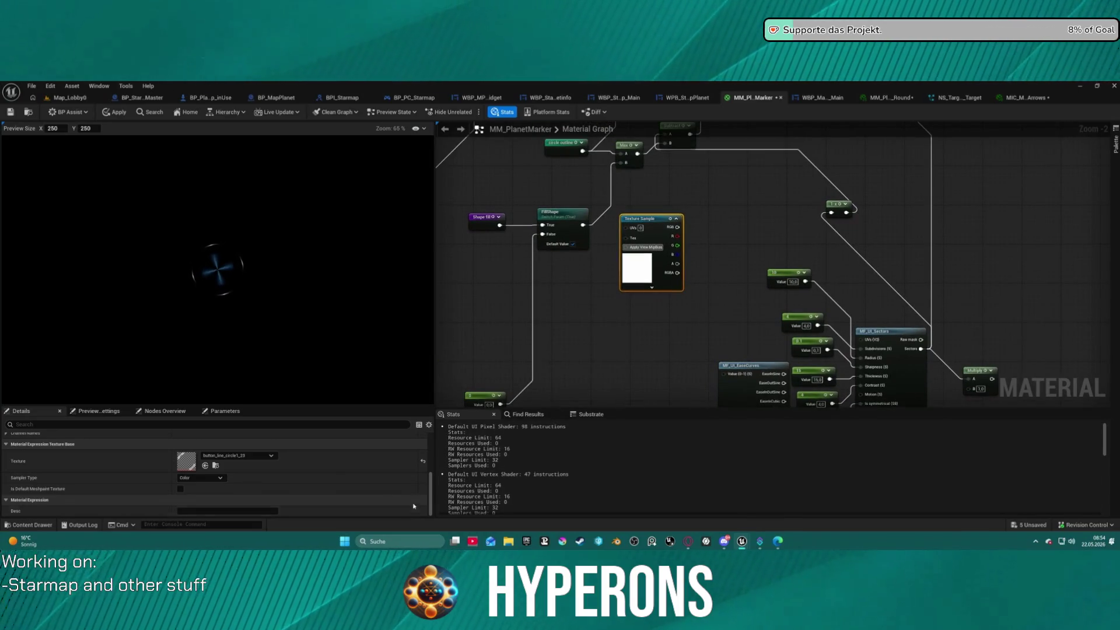
pyautogui.scroll(3, 310, 494)
pyautogui.scroll(1, 309, 494)
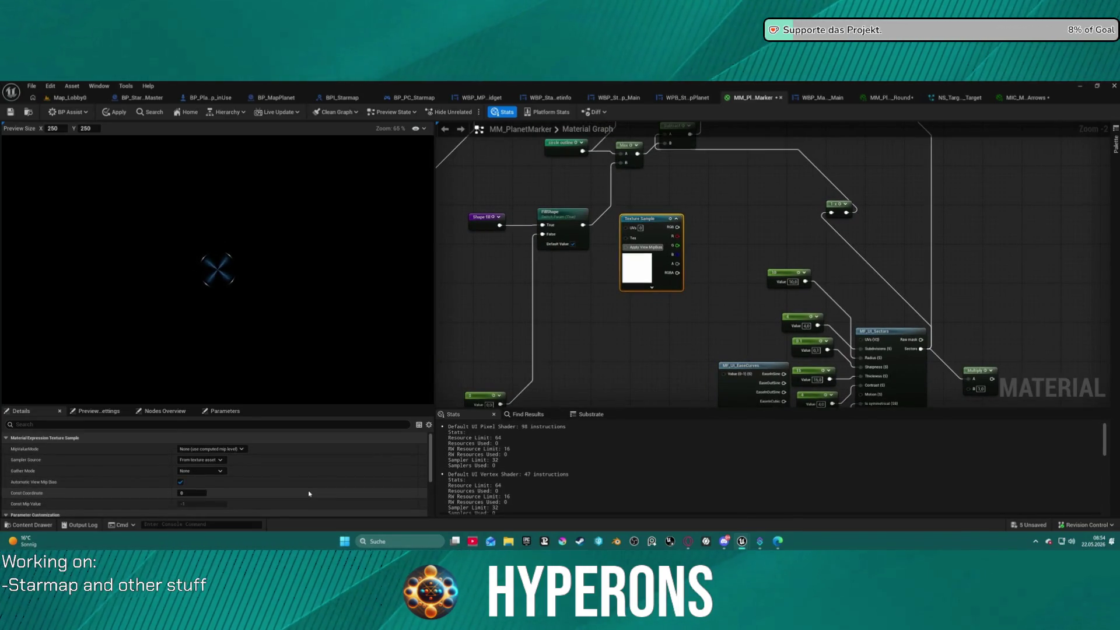
# Step: Try MipLevel for the Texture Sample's Mip Value Mode, then set it back to None
pyautogui.click(210, 450)
pyautogui.click(213, 457)
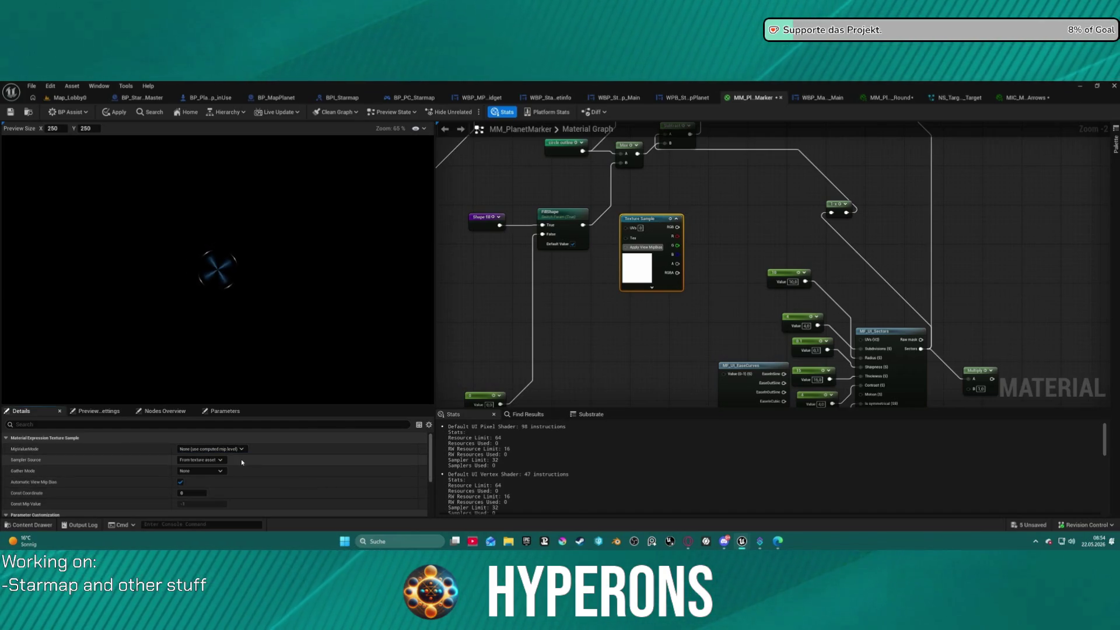
pyautogui.click(239, 450)
pyautogui.click(201, 462)
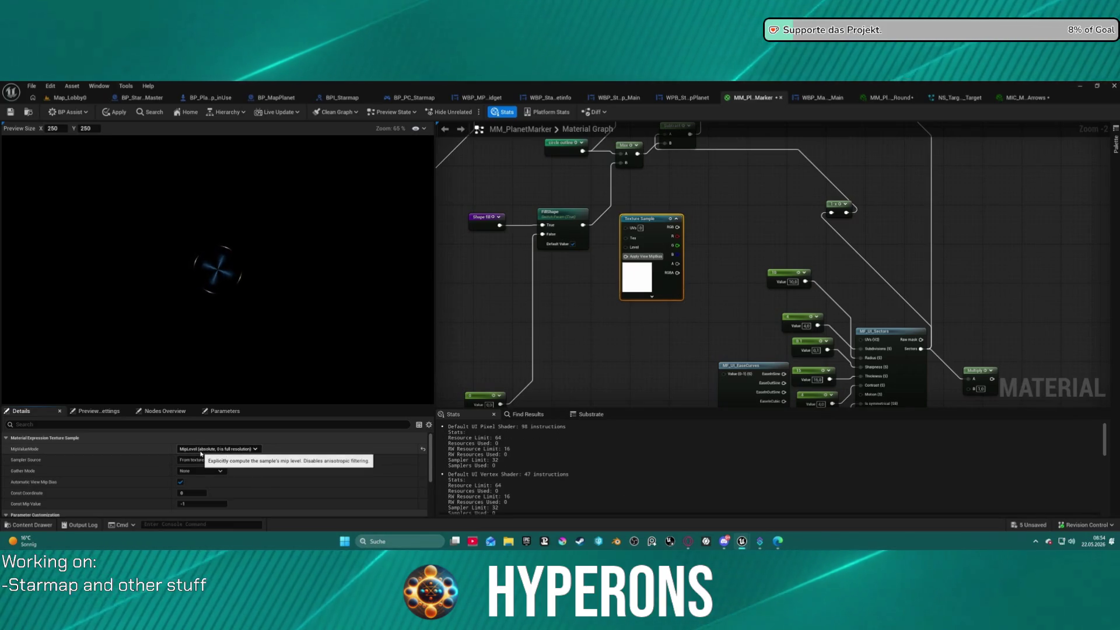
pyautogui.click(210, 449)
pyautogui.click(204, 457)
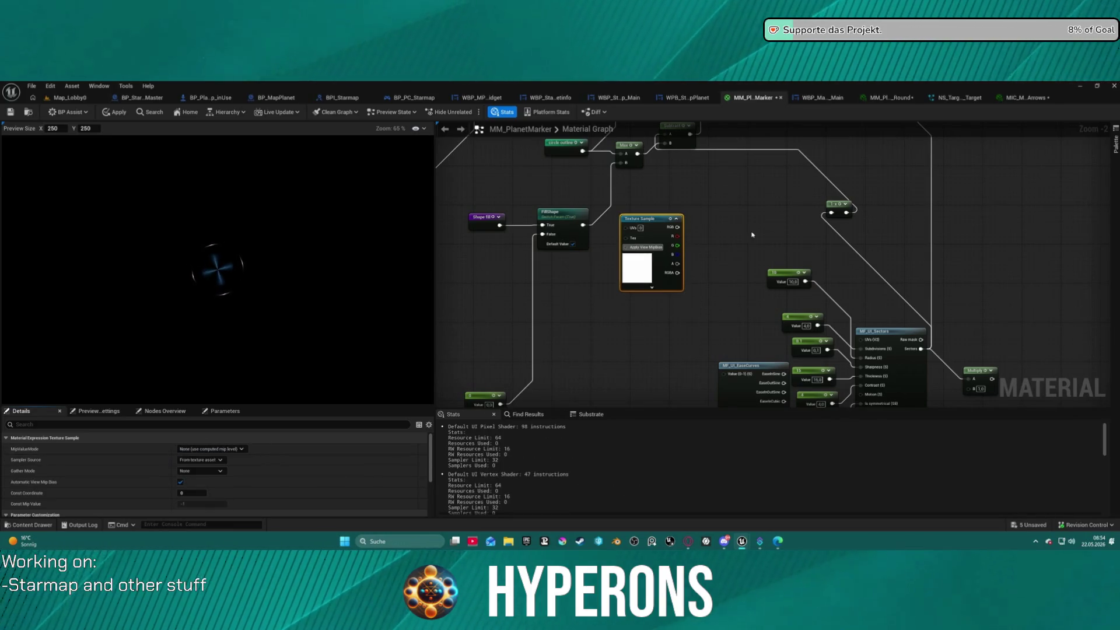
pyautogui.moveTo(789, 215); pyautogui.dragTo(570, 270)
pyautogui.scroll(2, 572, 280)
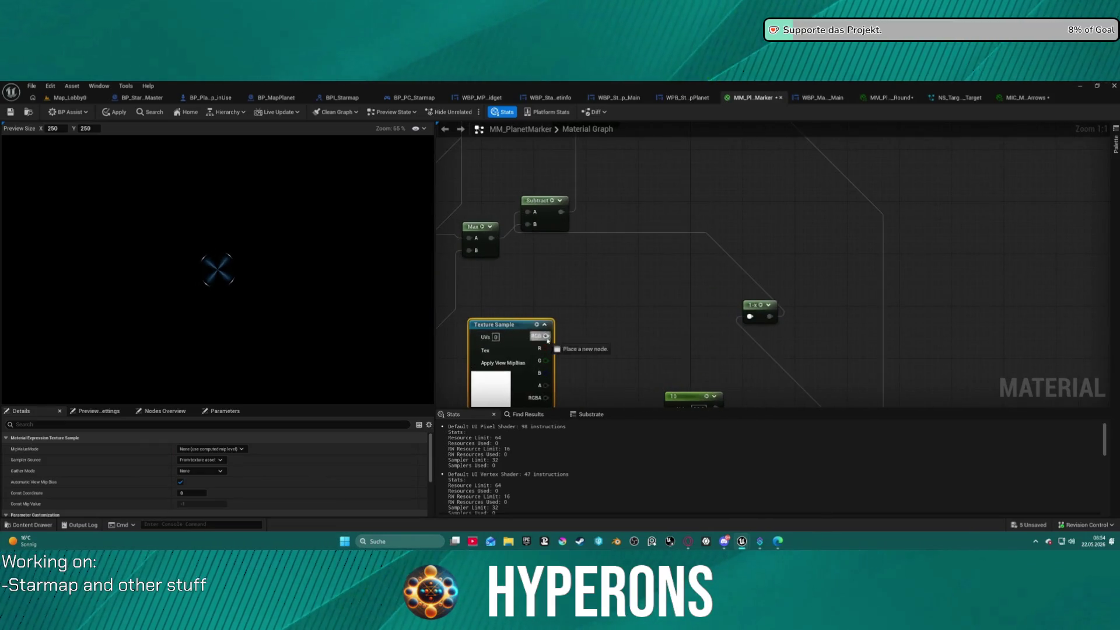
# Step: Feed the Texture Sample's RGB into a new Multiply node and preview it
pyautogui.moveTo(546, 336); pyautogui.dragTo(618, 337)
pyautogui.write('multiply')
pyautogui.press('Return')
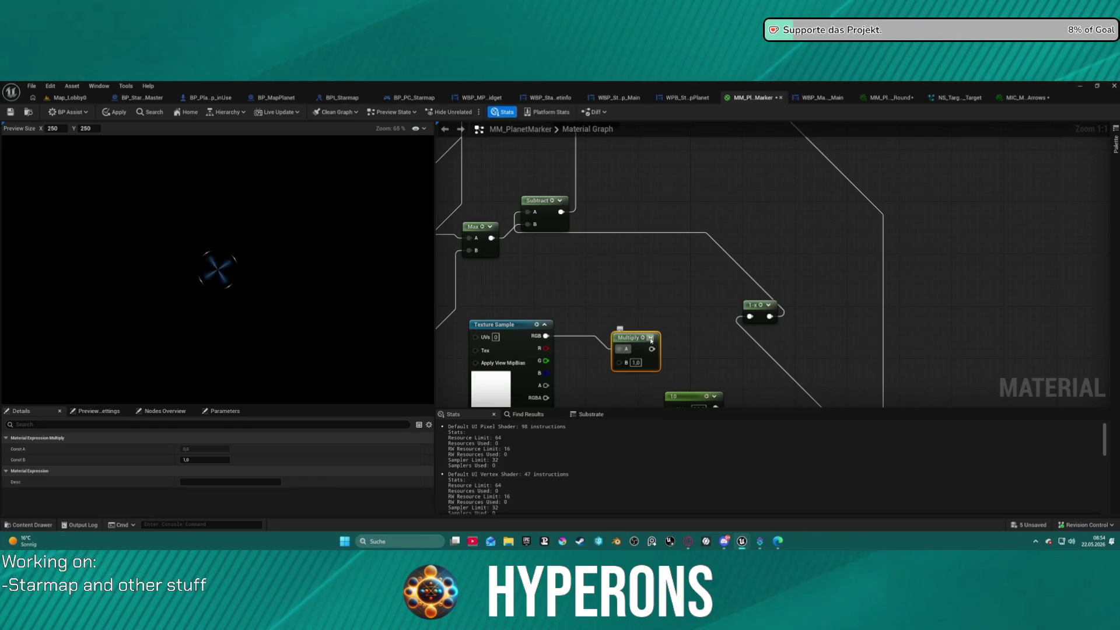
pyautogui.press('space')
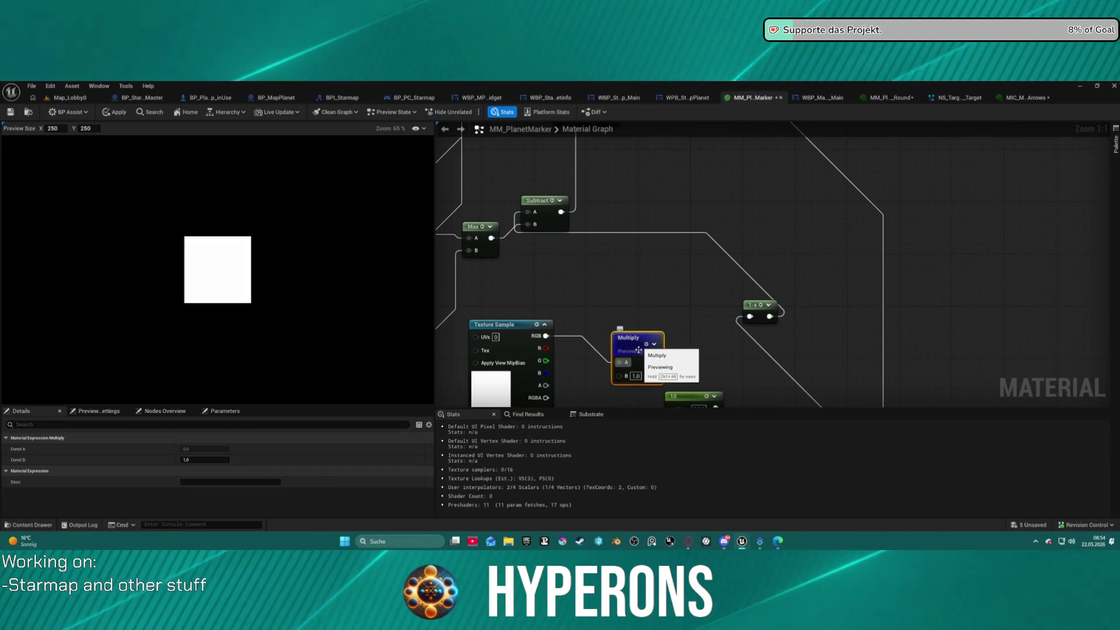
pyautogui.moveTo(633, 338); pyautogui.dragTo(673, 277)
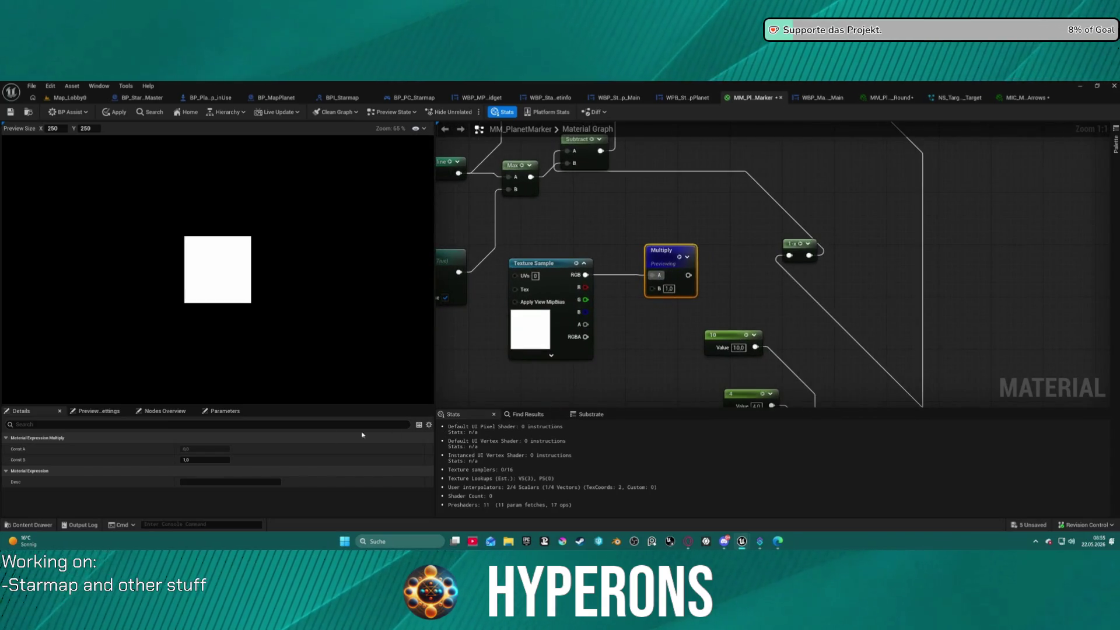
# Step: Briefly check the content drawer, then close the material editor
pyautogui.click(49, 525)
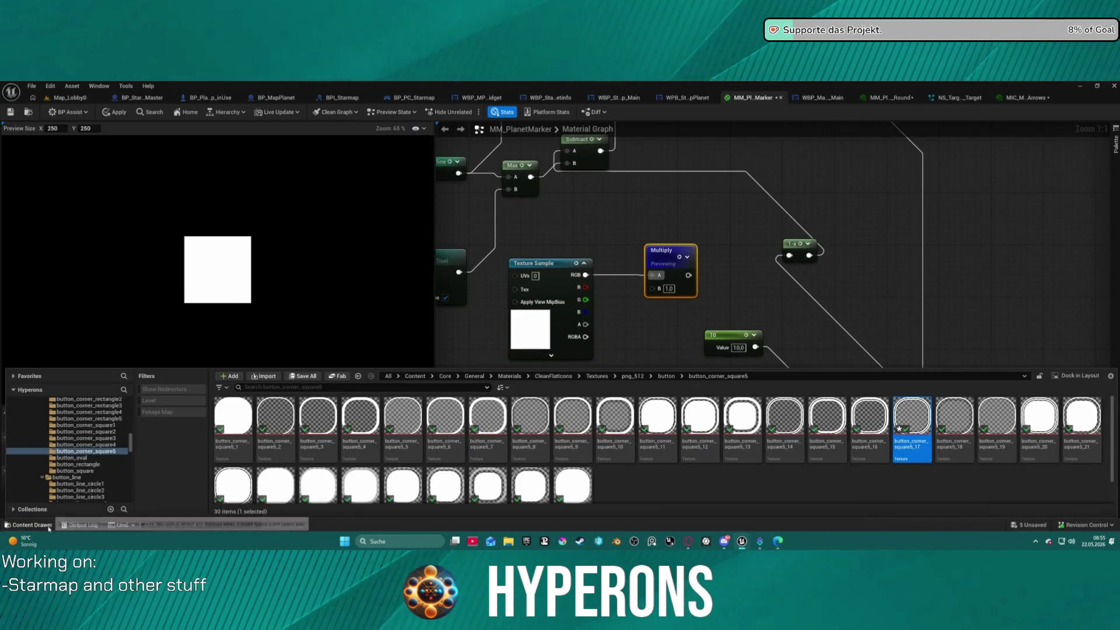
pyautogui.click(49, 525)
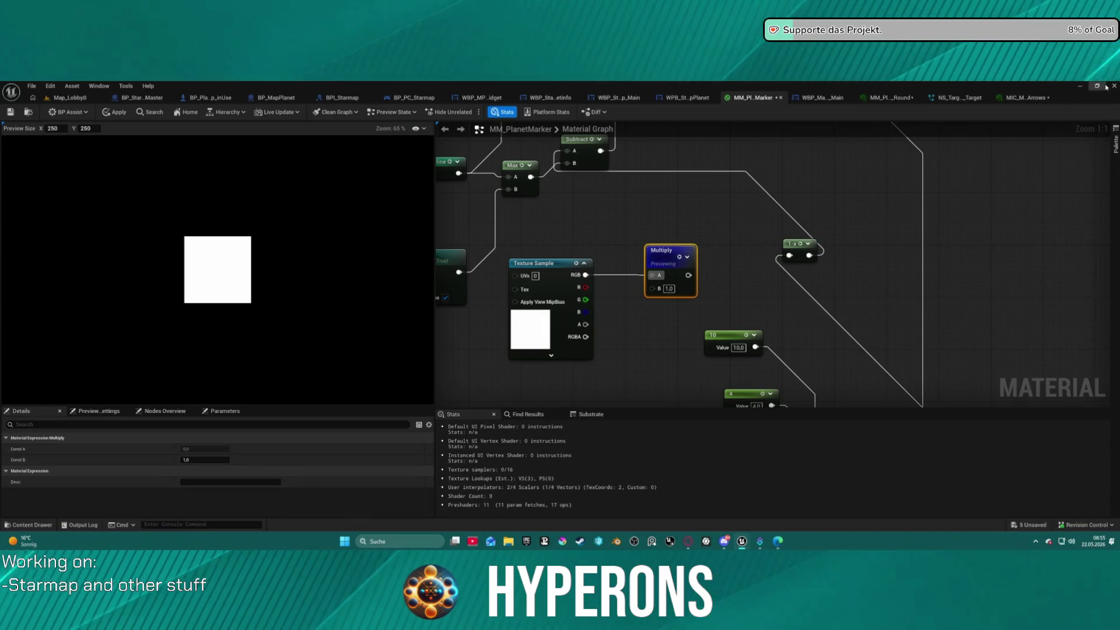
pyautogui.click(1109, 86)
# Step: Apply the MM_PlanetMarker changes, save and check out the modified assets, then quit Unreal Editor
pyautogui.click(585, 333)
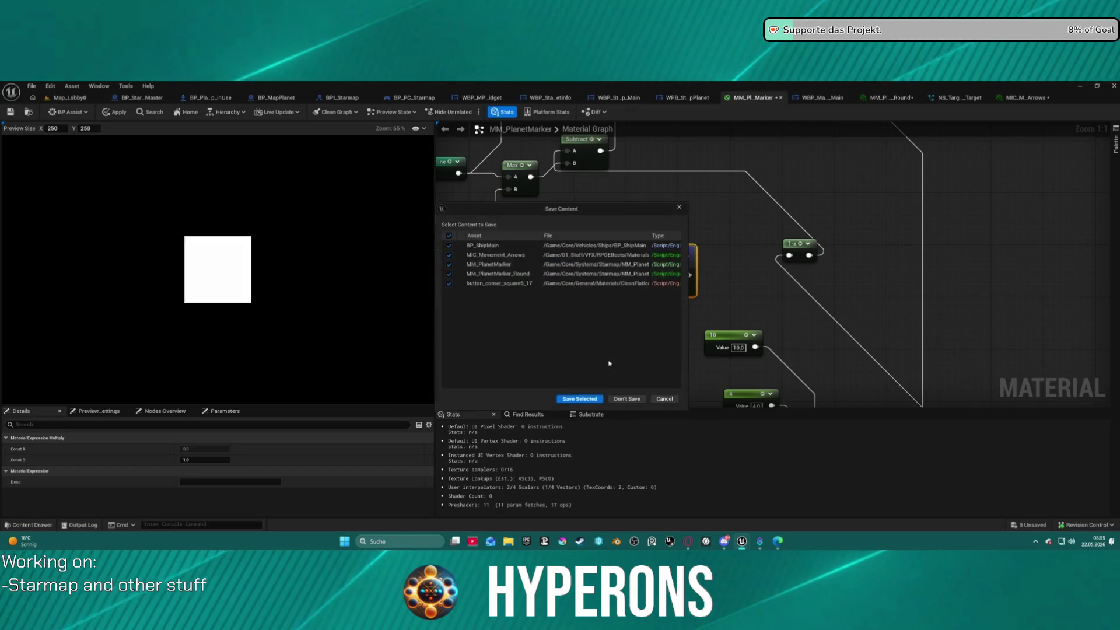
pyautogui.click(580, 399)
pyautogui.click(577, 399)
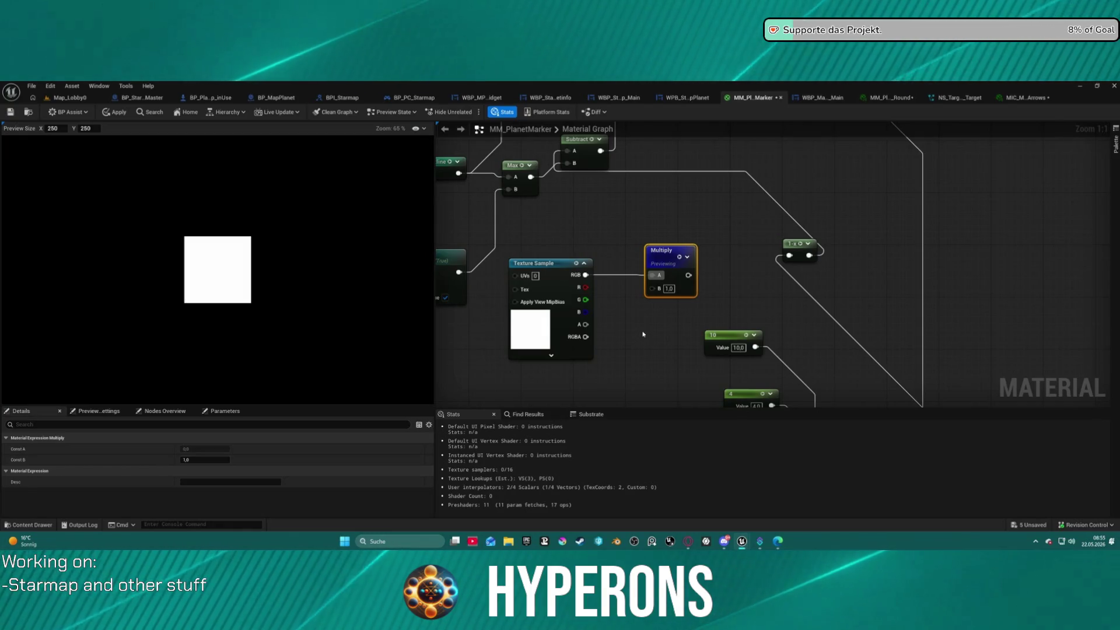
pyautogui.hotkey('alt', 'F4')
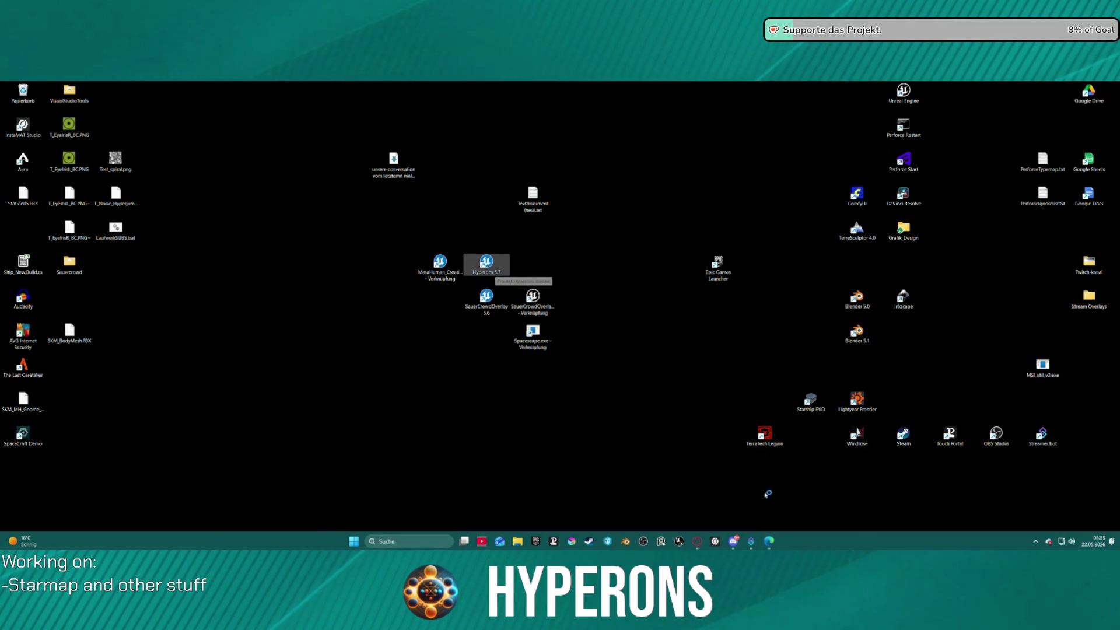
# Step: Relaunch the Hyperons 5.7 project from the desktop once Unreal Editor has closed
pyautogui.moveTo(769, 543)
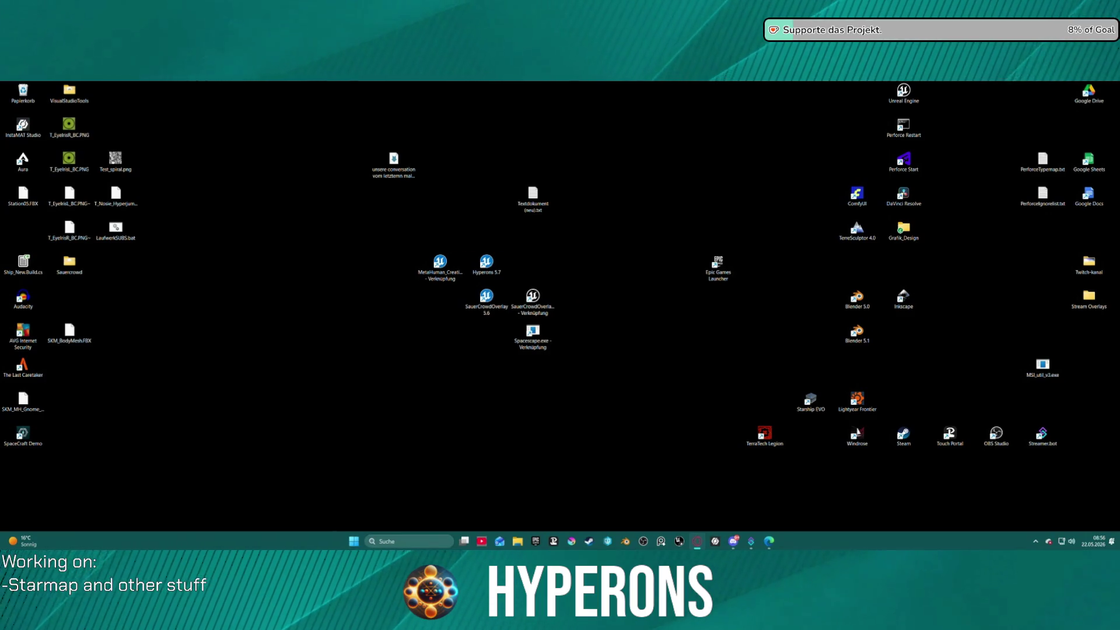
# Step: Restore the reopened Unreal Editor window from the taskbar
pyautogui.click(701, 539)
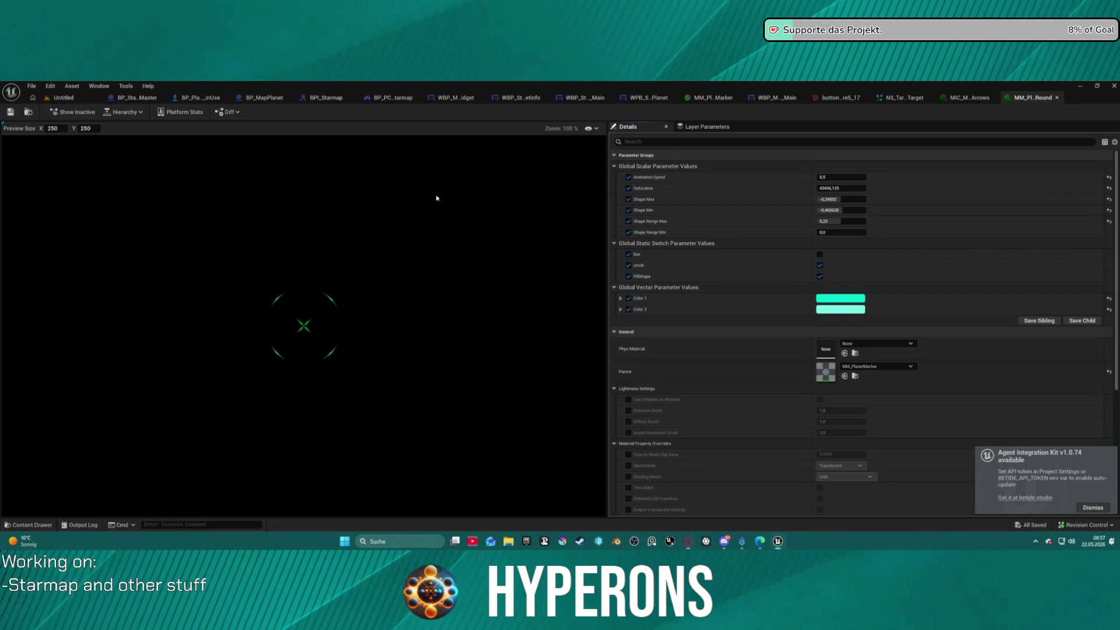
# Step: Reset MIC_Movement_Arrows' Texture parameter to its default T_Player_Select and view the texture choices
pyautogui.click(980, 98)
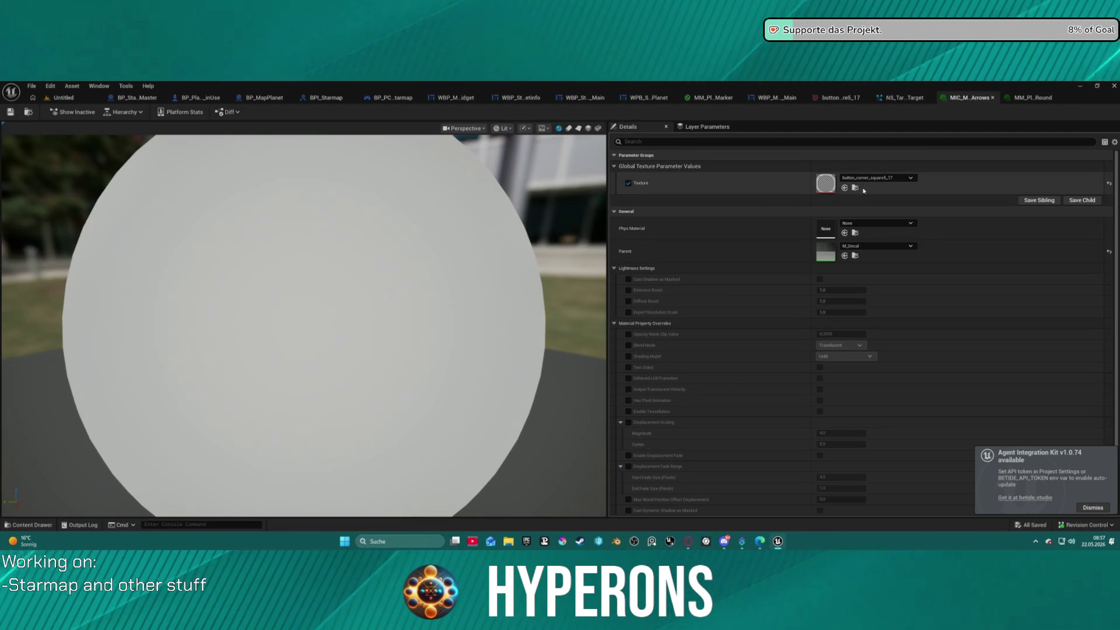
pyautogui.click(1110, 185)
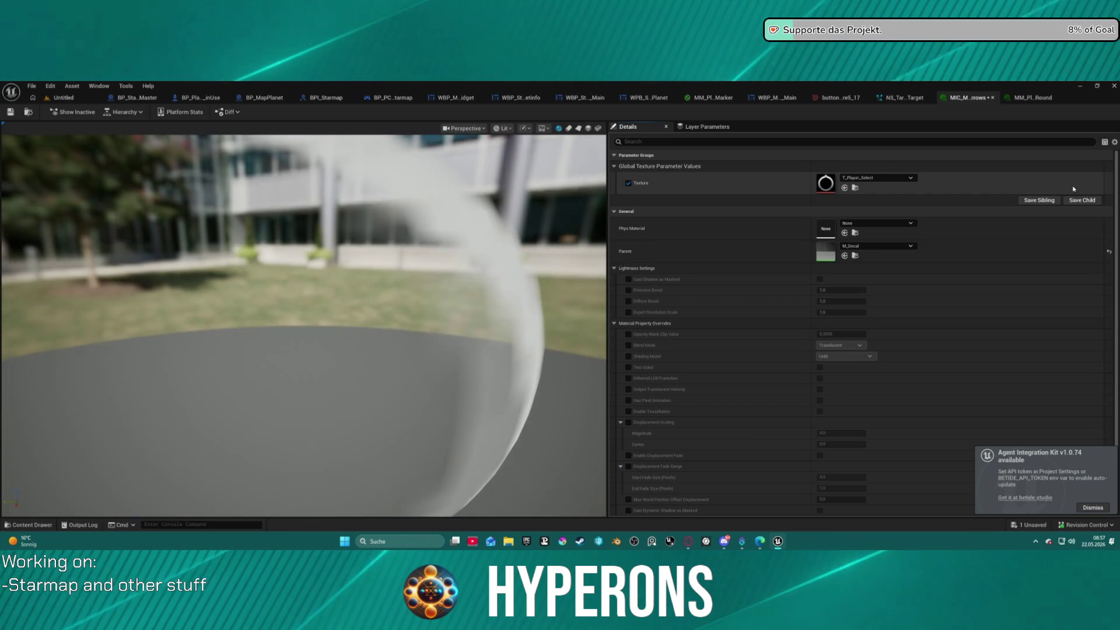
pyautogui.click(868, 180)
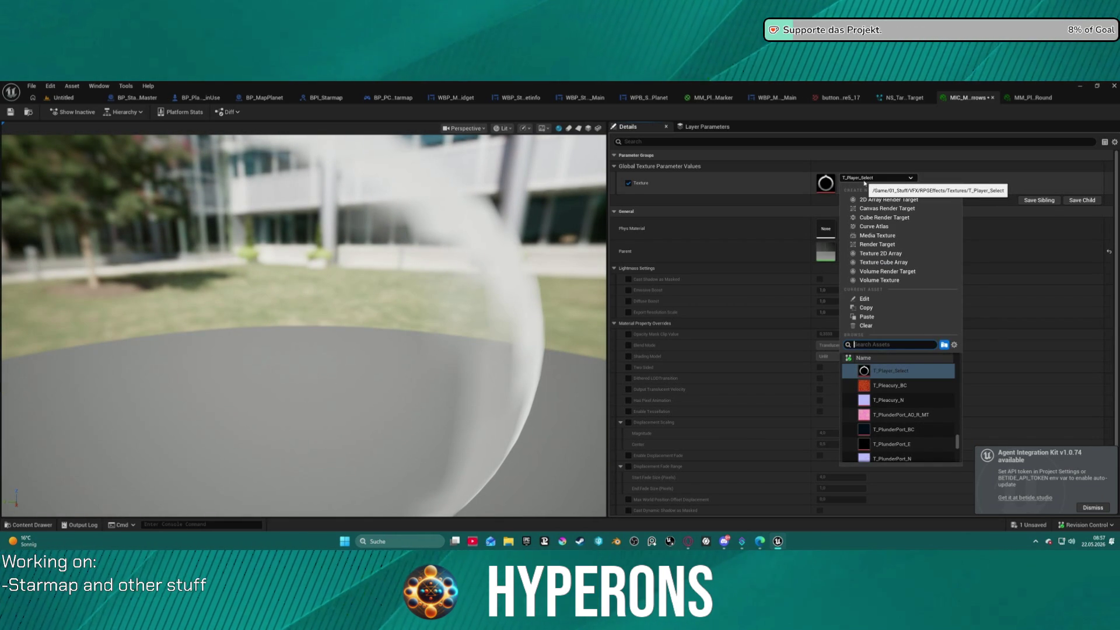
# Step: Dismiss the texture list and browse to T_Player_Select in the Content Browser
pyautogui.scroll(-3, 918, 390)
pyautogui.scroll(3, 919, 387)
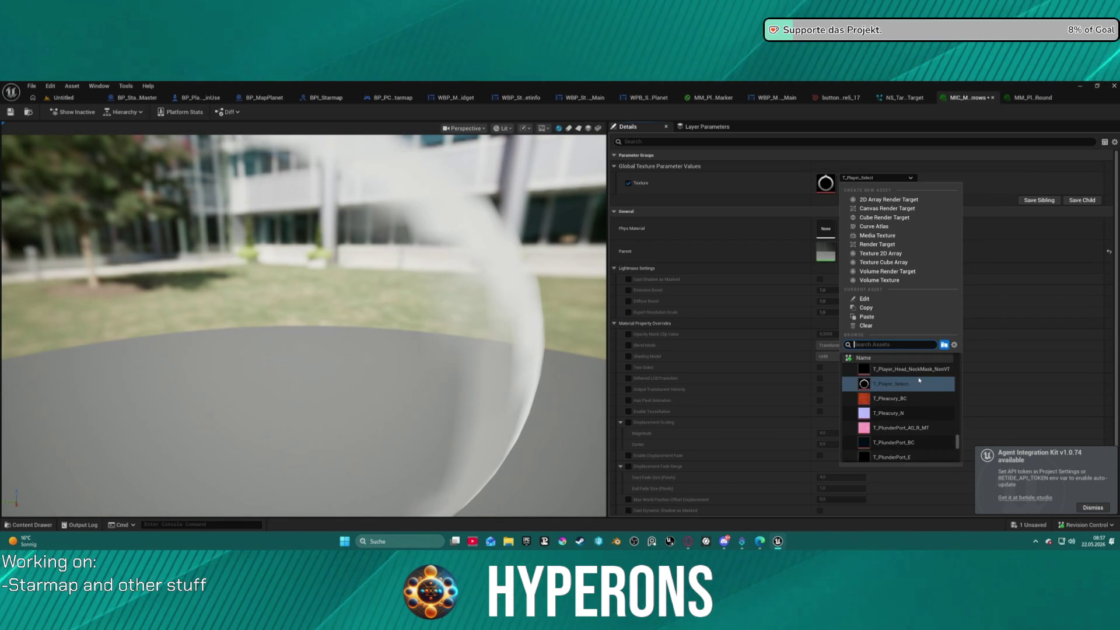
pyautogui.click(824, 192)
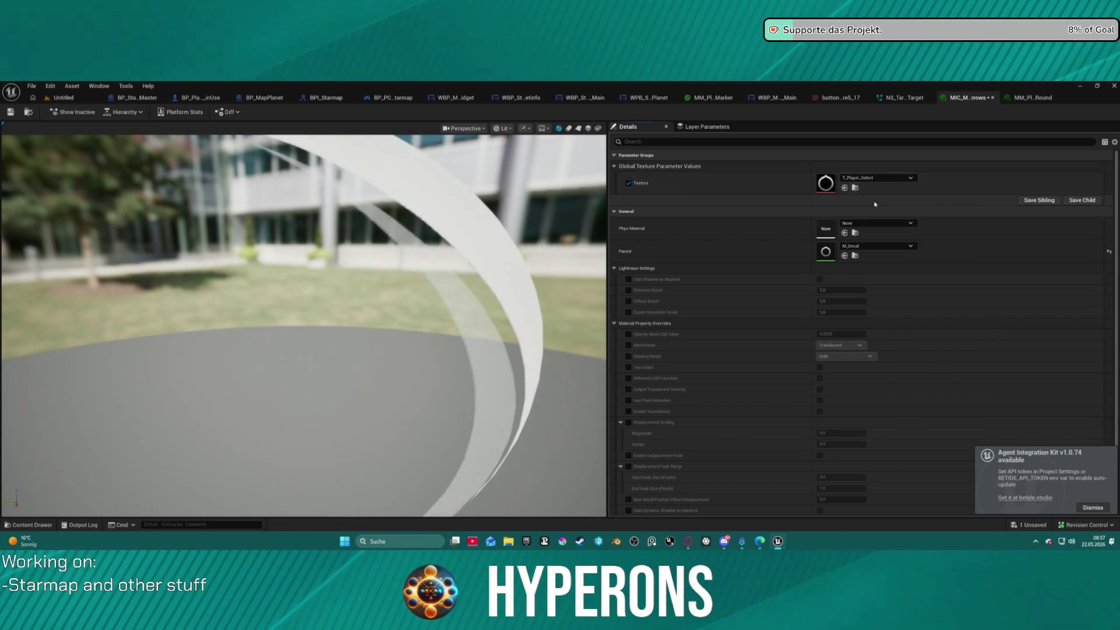
pyautogui.click(857, 188)
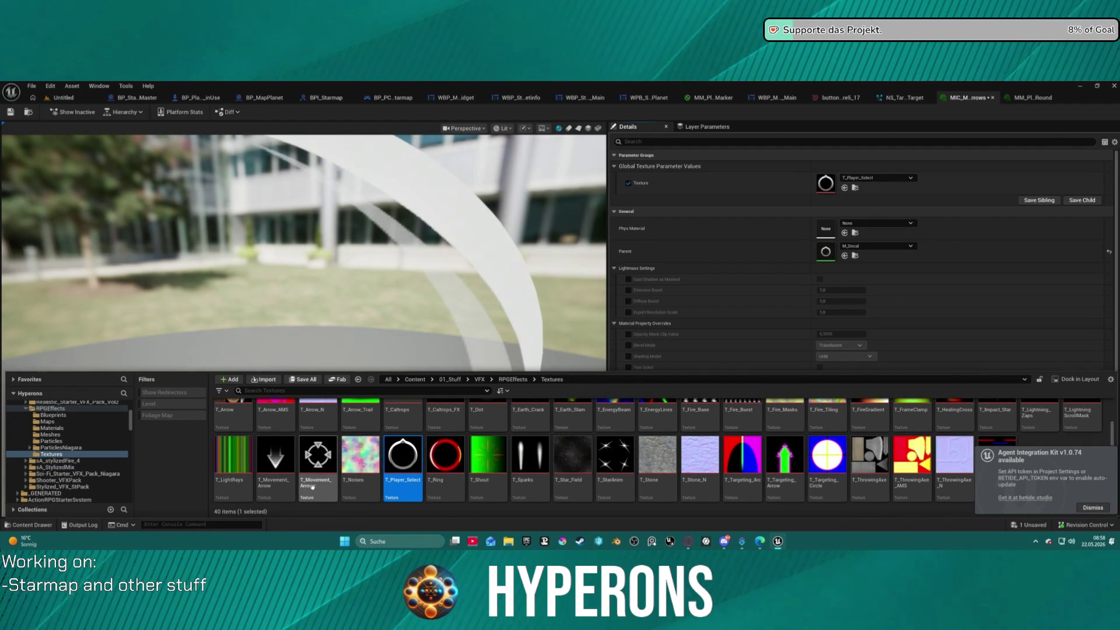
# Step: Open the T_Movement_Arrows arrow-circle texture from the RPGEffects Textures folder
pyautogui.scroll(1, 361, 455)
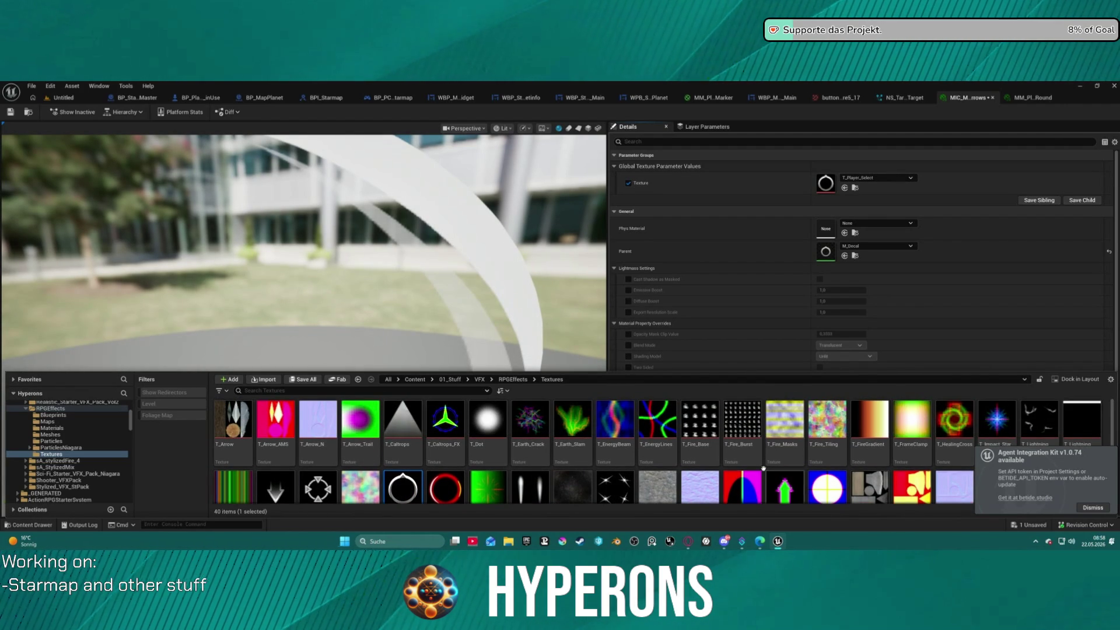
pyautogui.scroll(-1, 918, 448)
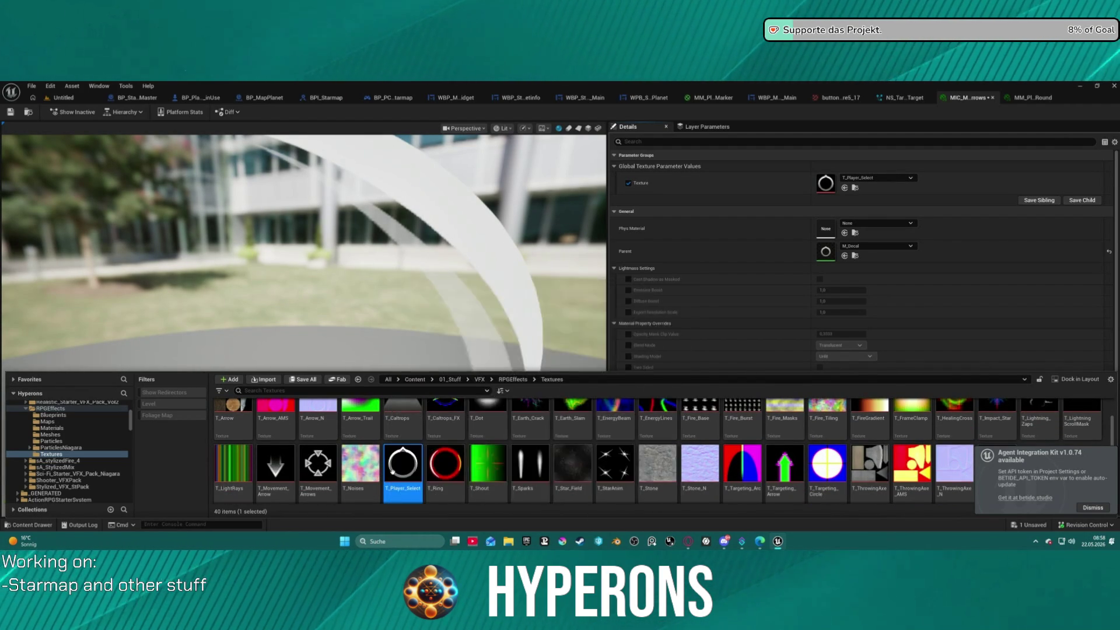
pyautogui.scroll(1, 408, 472)
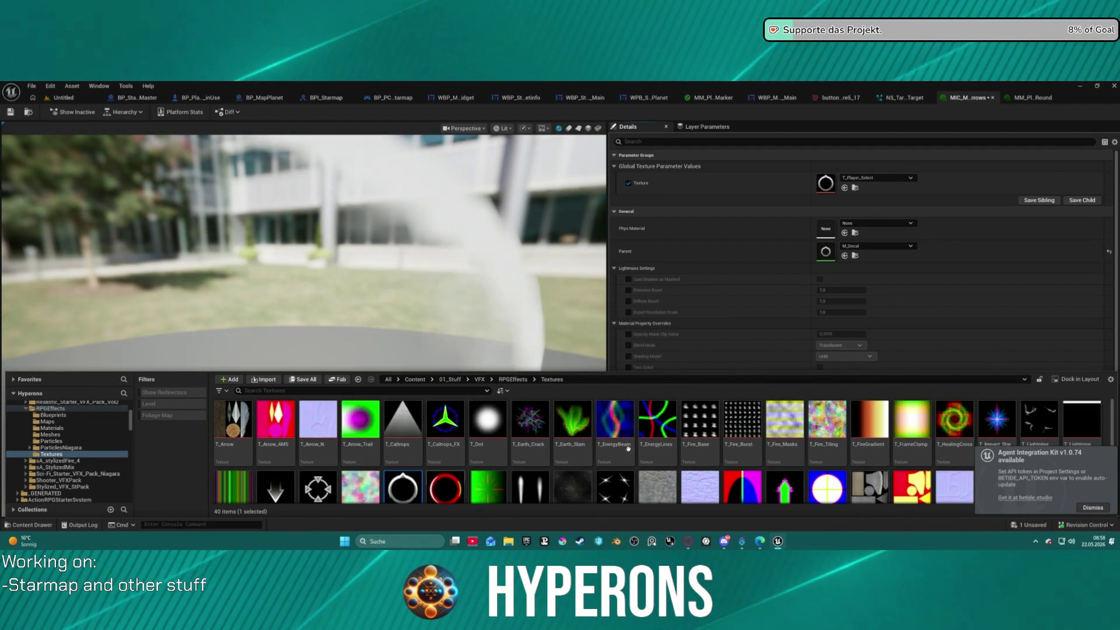
pyautogui.click(317, 490)
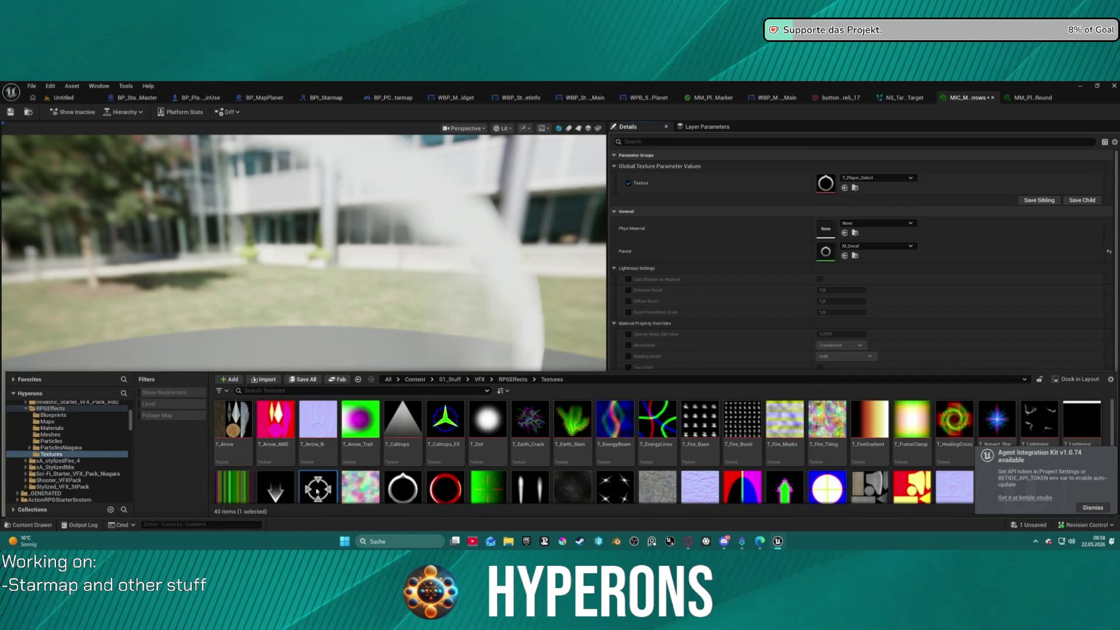
pyautogui.doubleClick(316, 490)
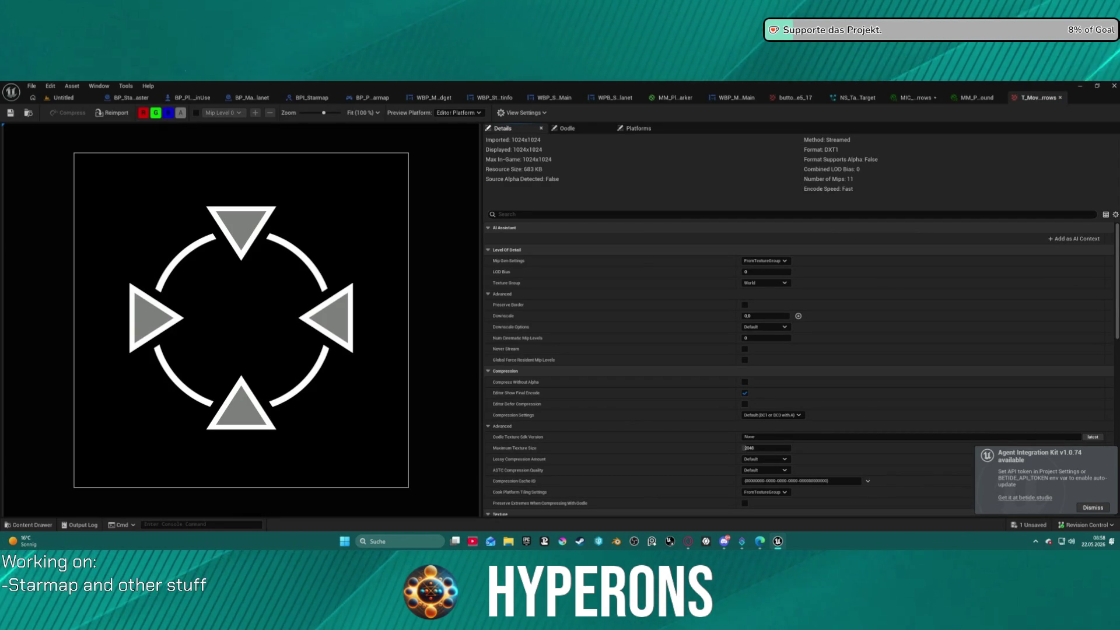
# Step: After inspecting the T_Movement_Arrows texture, switch to Krita to make a new 512×512 canvas
pyautogui.hotkey('alt', 'Tab')
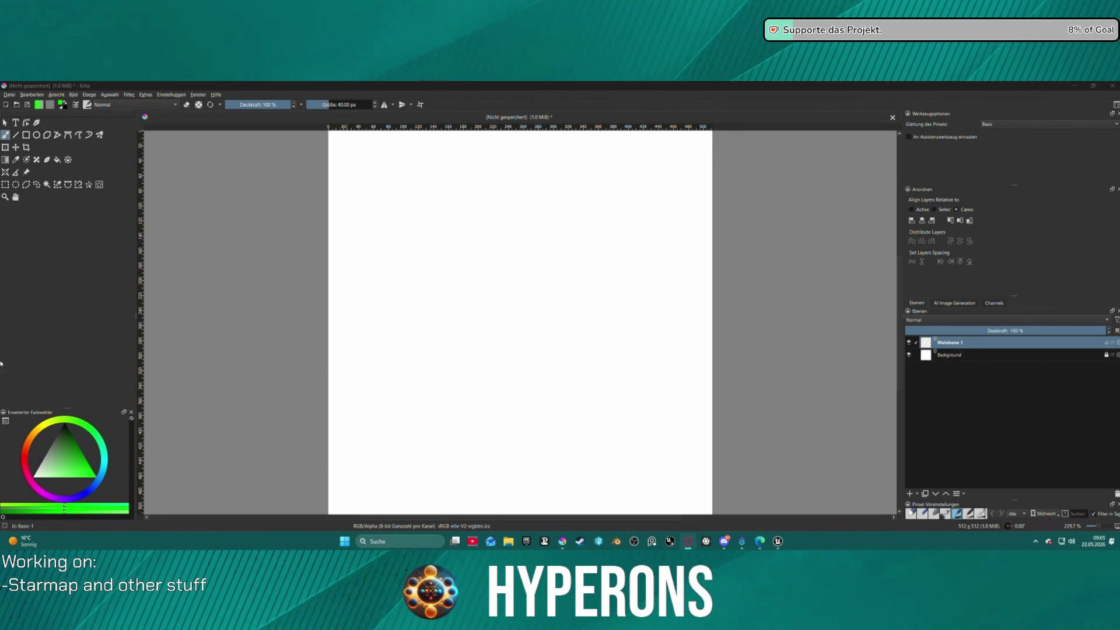
# Step: Fill the Background layer with solid black using the Fill tool
pyautogui.click(36, 135)
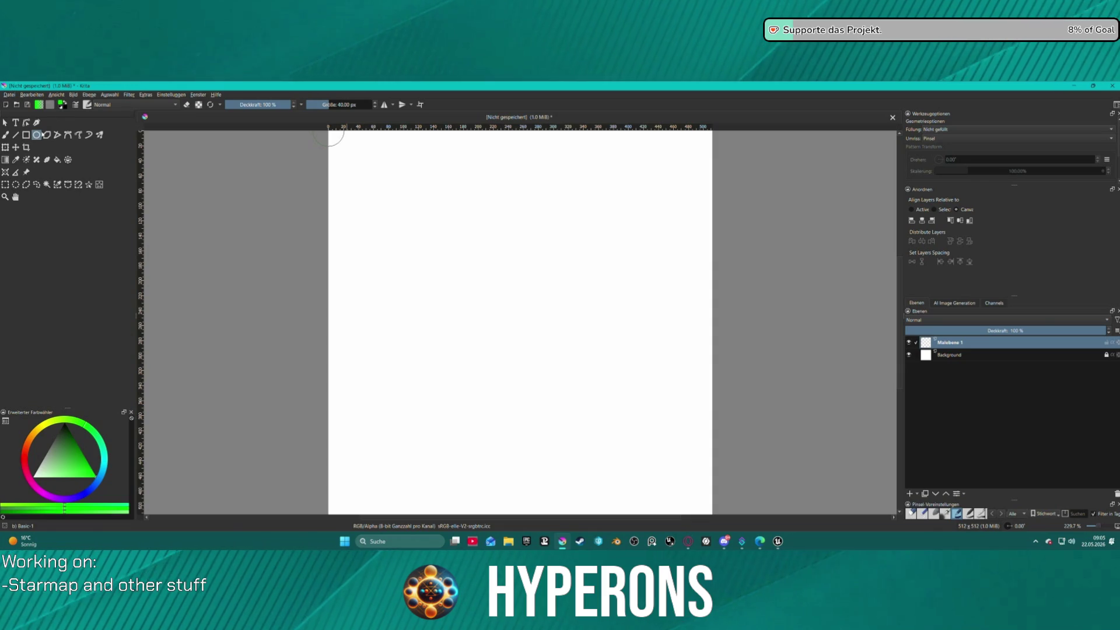
pyautogui.press('d')
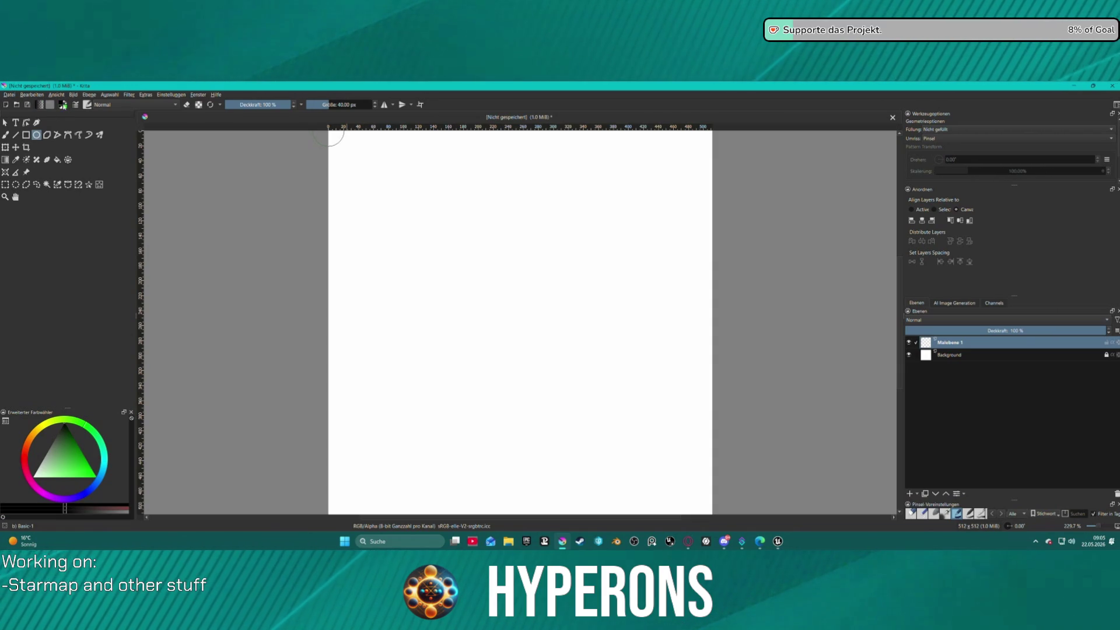
pyautogui.click(1050, 355)
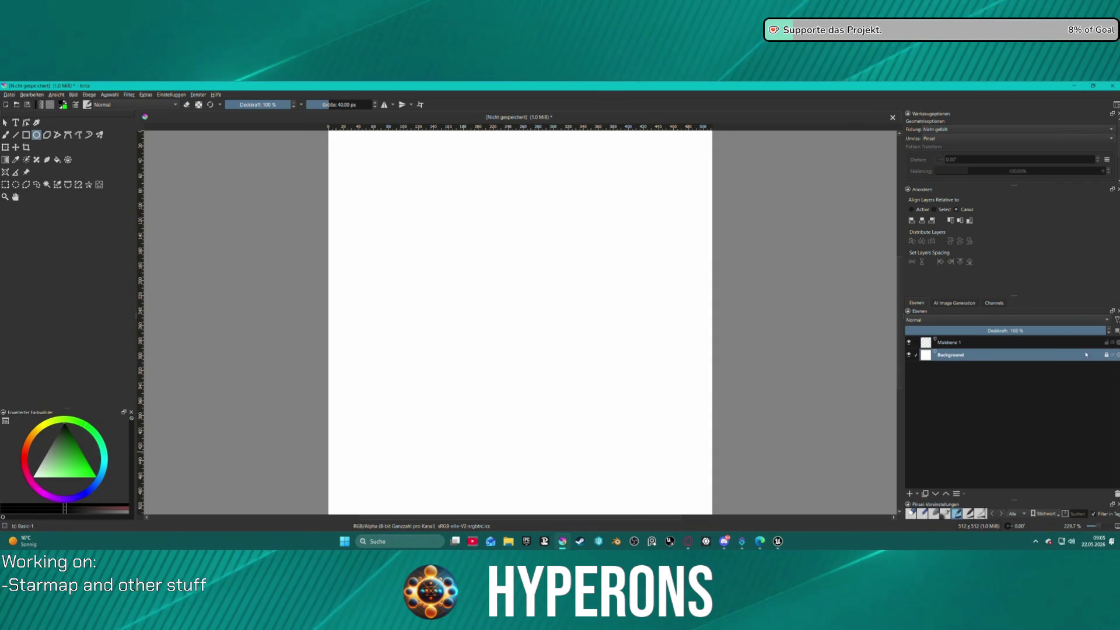
pyautogui.click(1113, 356)
pyautogui.click(1109, 355)
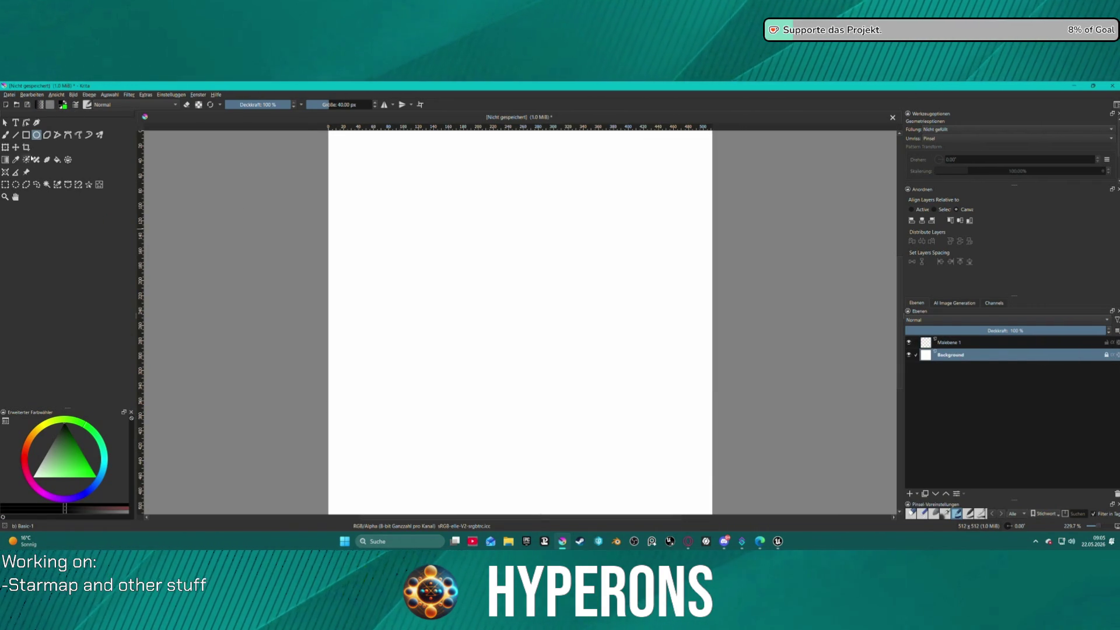
pyautogui.click(57, 159)
pyautogui.click(506, 270)
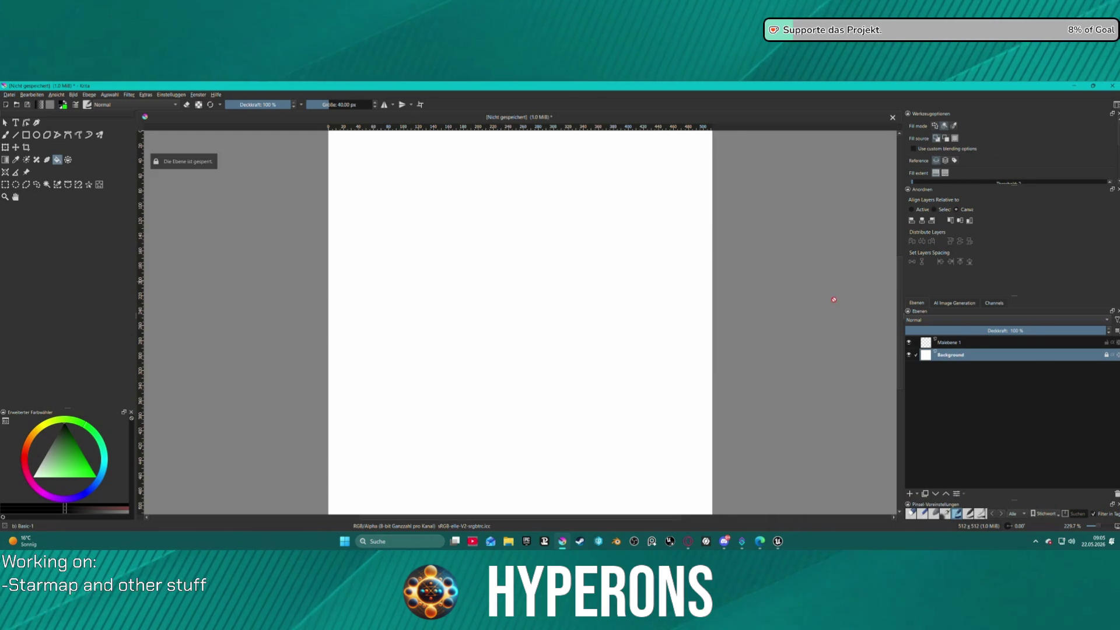
pyautogui.click(425, 292)
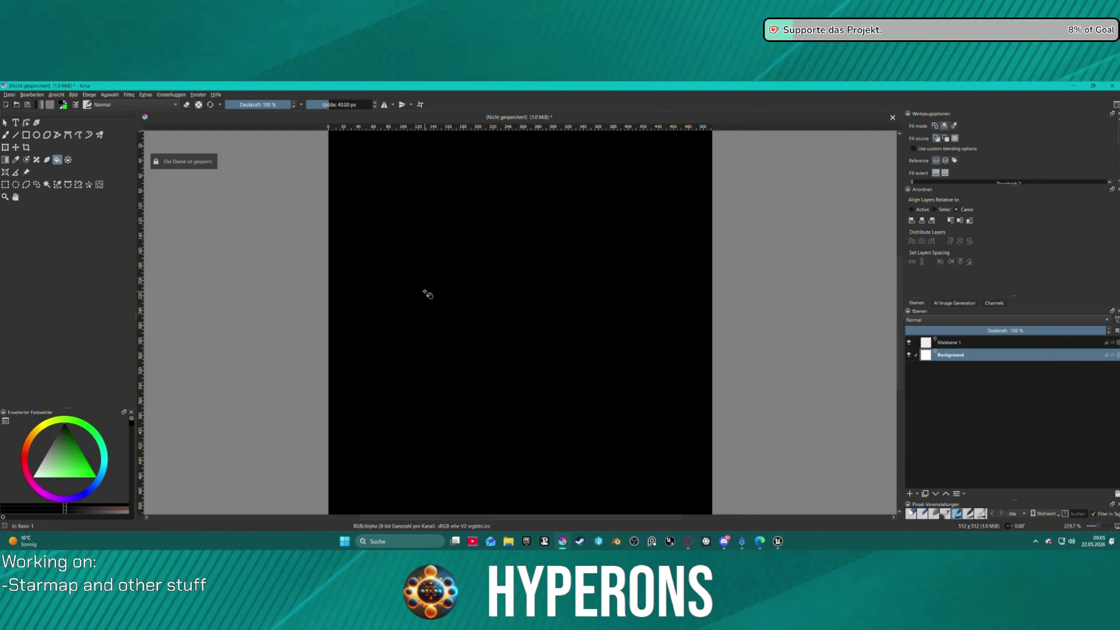
# Step: Lock the Background layer and make Malebene 1 the active layer for the Ellipse tool
pyautogui.click(1106, 355)
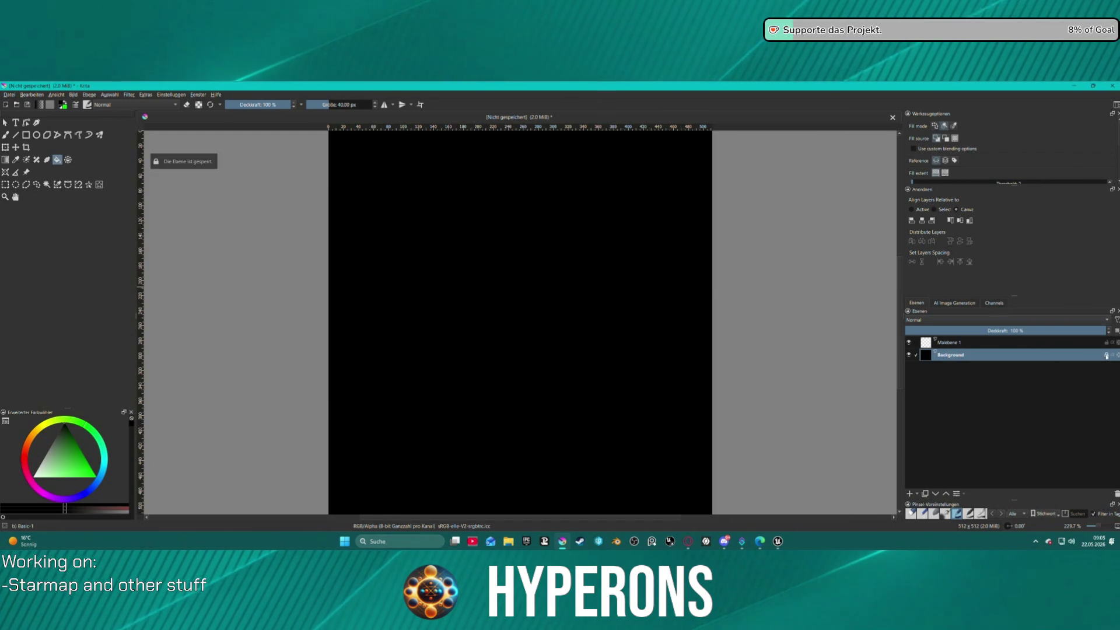
pyautogui.click(36, 135)
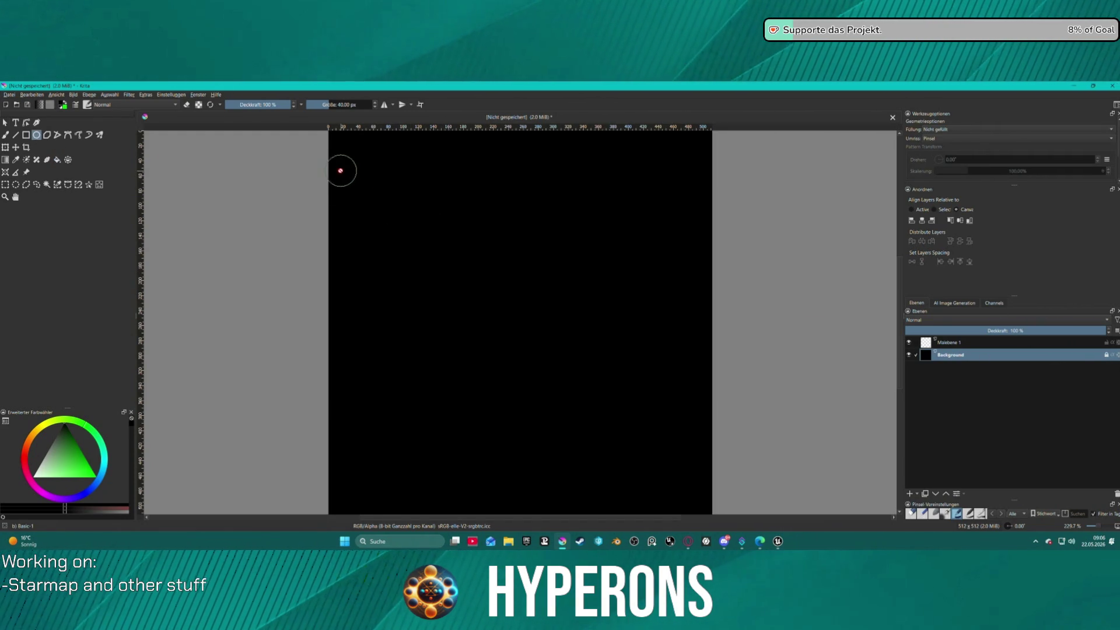
pyautogui.click(519, 308)
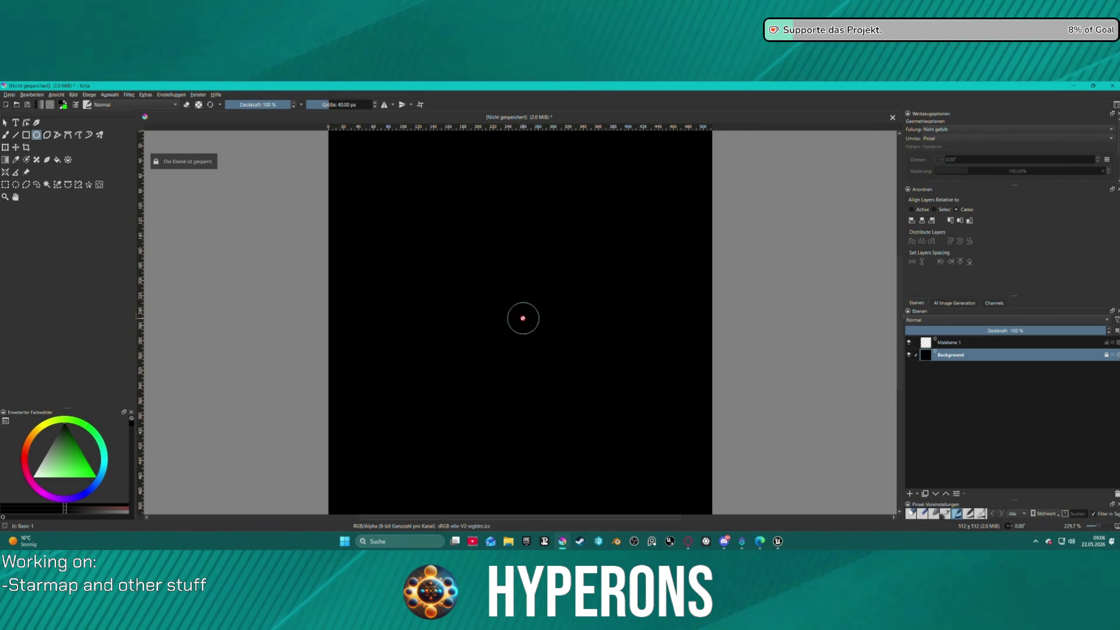
pyautogui.click(949, 342)
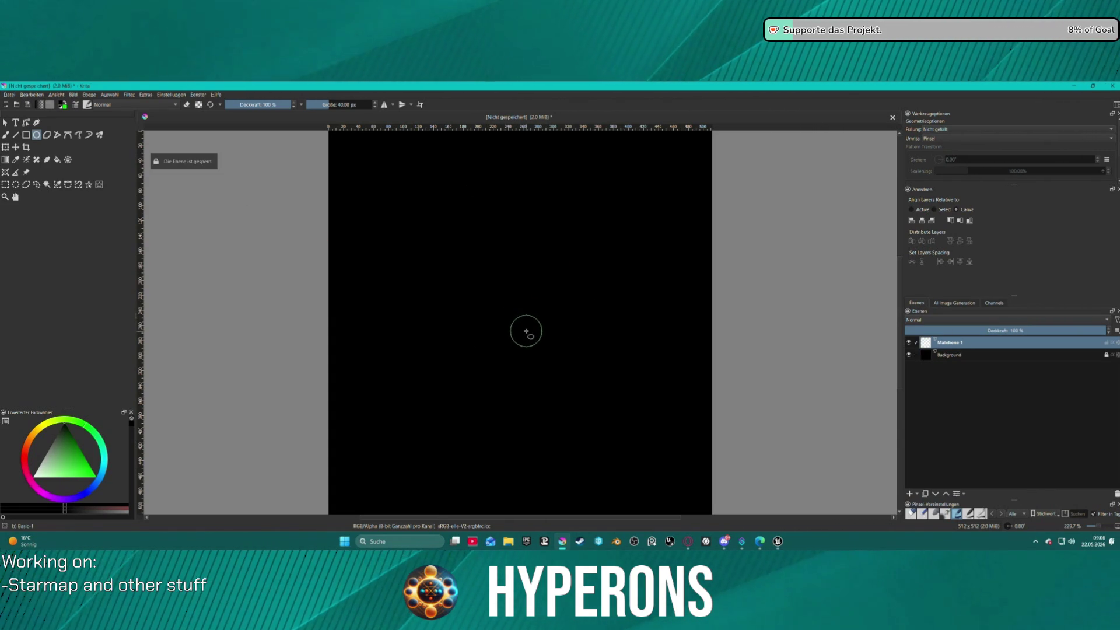
# Step: Drag out a small ellipse on Malebene 1, then reset the view to 100% zoom
pyautogui.moveTo(518, 328)
pyautogui.mouseDown()
pyautogui.moveTo(650, 165)
pyautogui.moveTo(758, 234)
pyautogui.moveTo(826, 306)
pyautogui.moveTo(819, 204)
pyautogui.mouseUp()
pyautogui.moveTo(746, 264); pyautogui.dragTo(663, 368)
pyautogui.scroll(-5, 663, 368)
pyautogui.press('1')
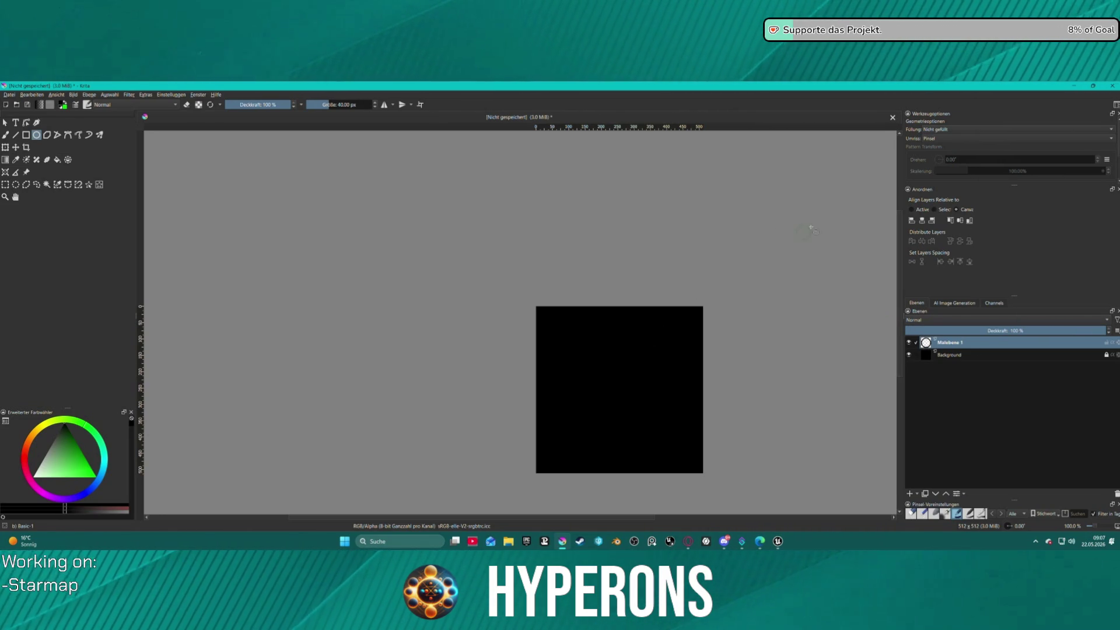
# Step: Recentre the view and shift the Malebene 1 layer content right, leaving only the black square visible
pyautogui.moveTo(747, 369)
pyautogui.mouseDown()
pyautogui.moveTo(657, 288)
pyautogui.moveTo(595, 264)
pyautogui.mouseUp()
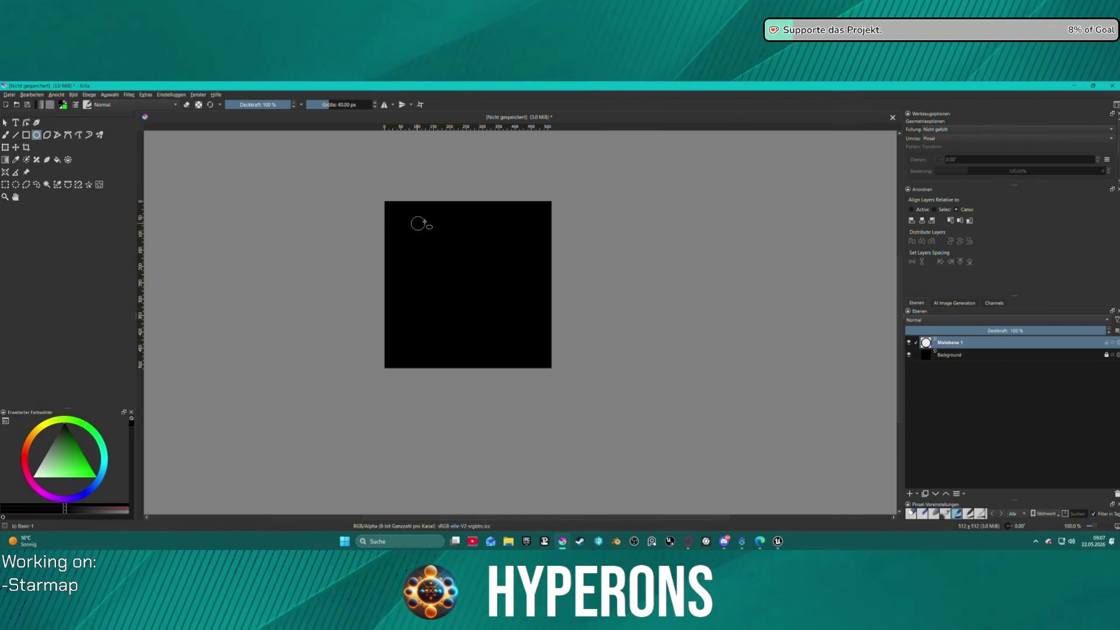
pyautogui.click(16, 147)
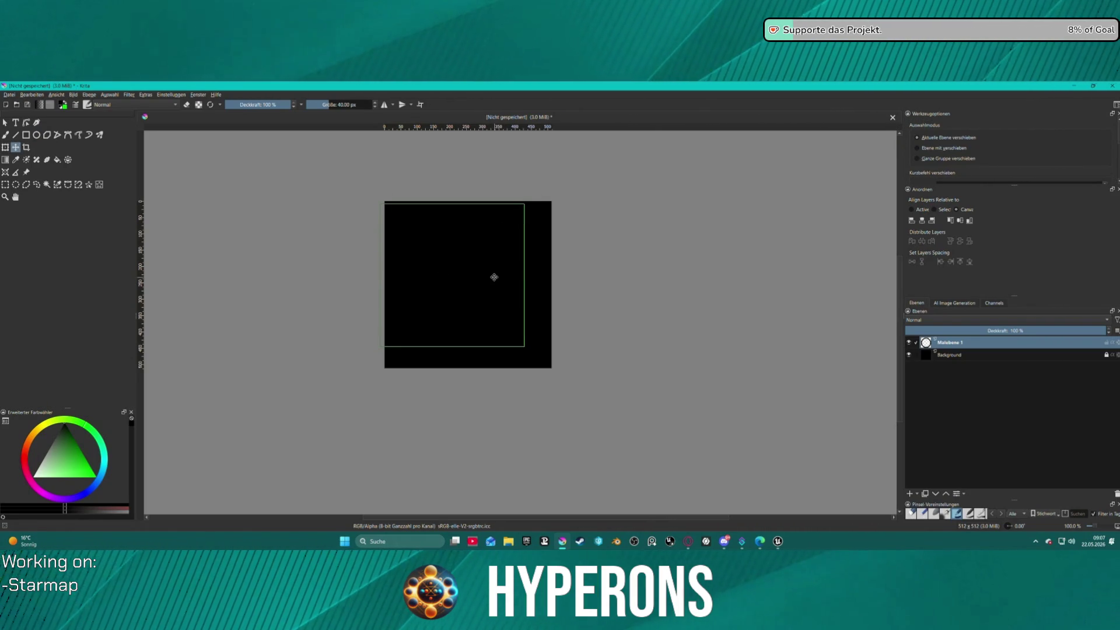
pyautogui.moveTo(487, 253)
pyautogui.mouseDown()
pyautogui.moveTo(574, 250)
pyautogui.moveTo(508, 249)
pyautogui.mouseUp()
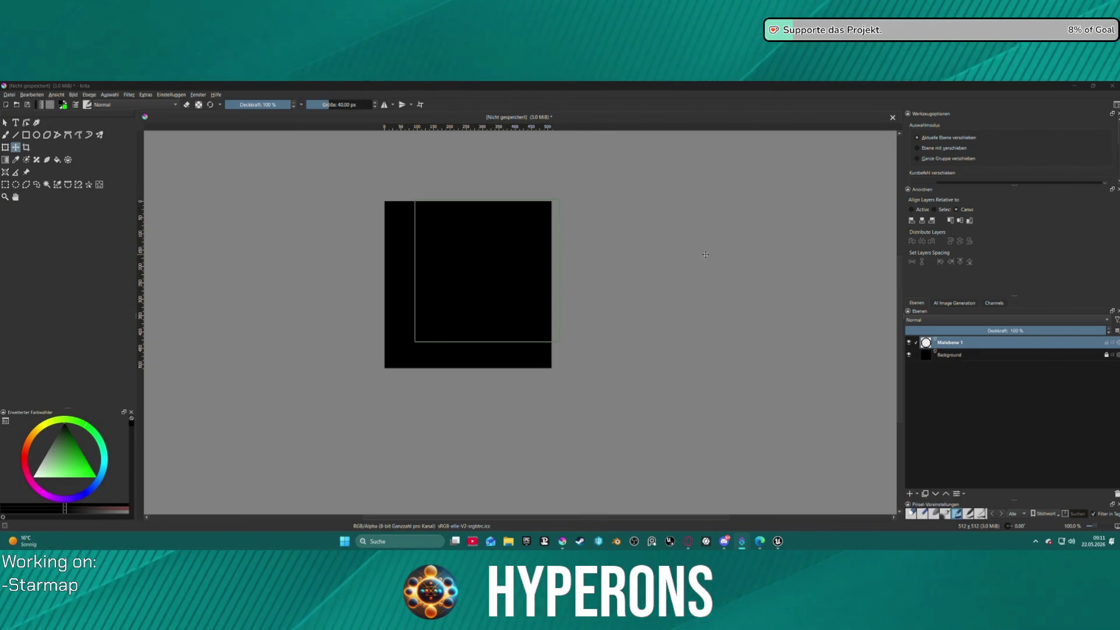
pyautogui.click(484, 252)
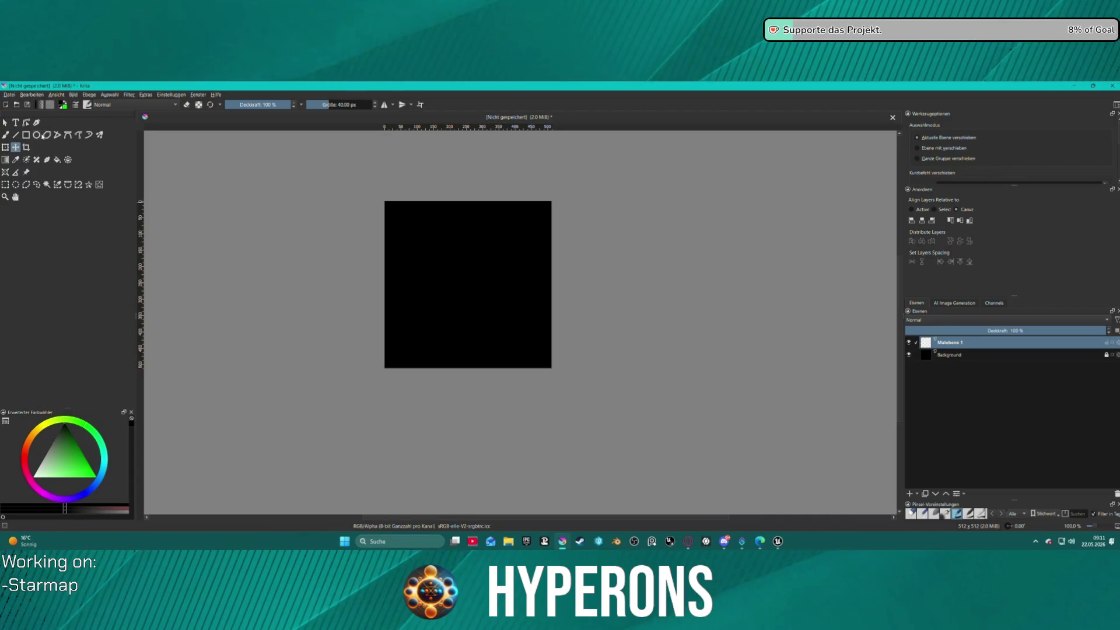
pyautogui.press('F7')
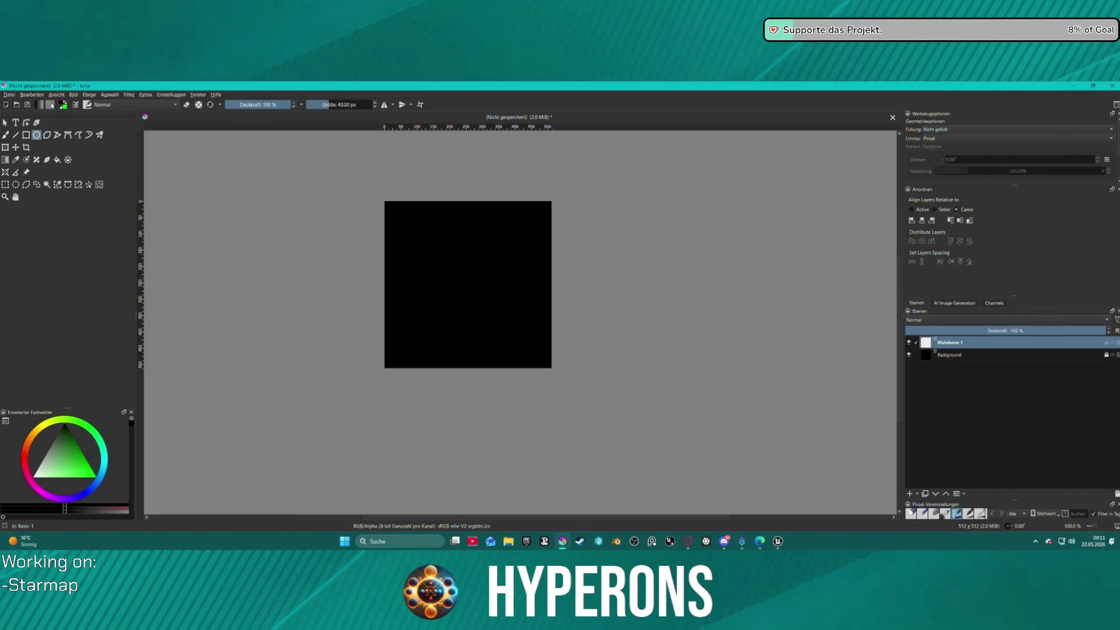
# Step: With white as the painting colour, draw a large white ring across the black square
pyautogui.moveTo(508, 295); pyautogui.dragTo(235, 164)
pyautogui.click(69, 106)
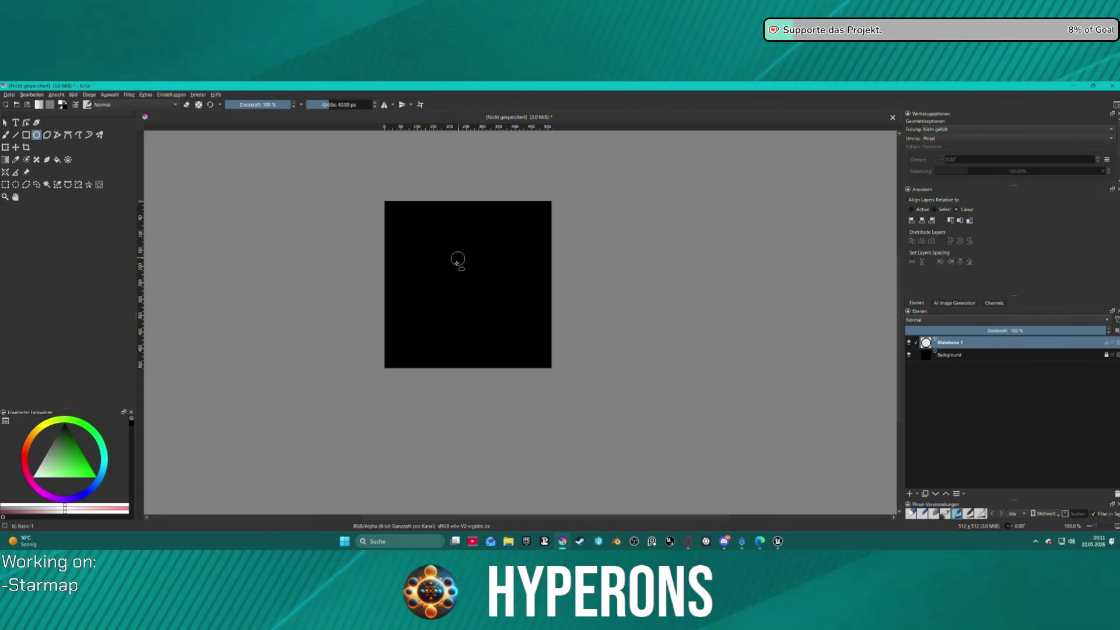
pyautogui.moveTo(456, 302); pyautogui.dragTo(617, 159)
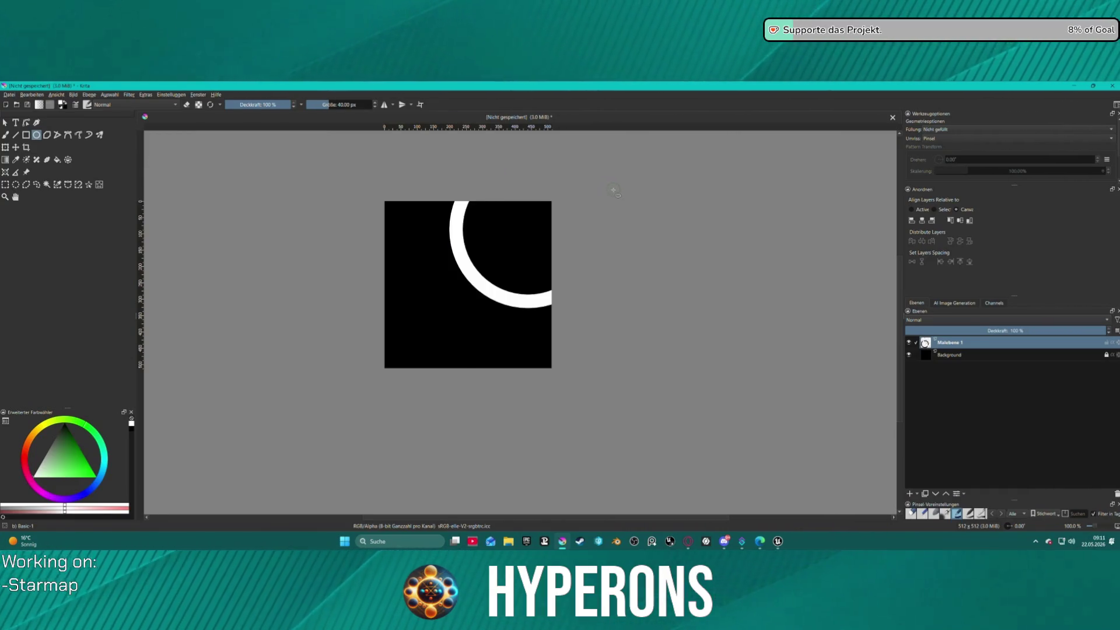
pyautogui.hotkey('ctrl', 'z')
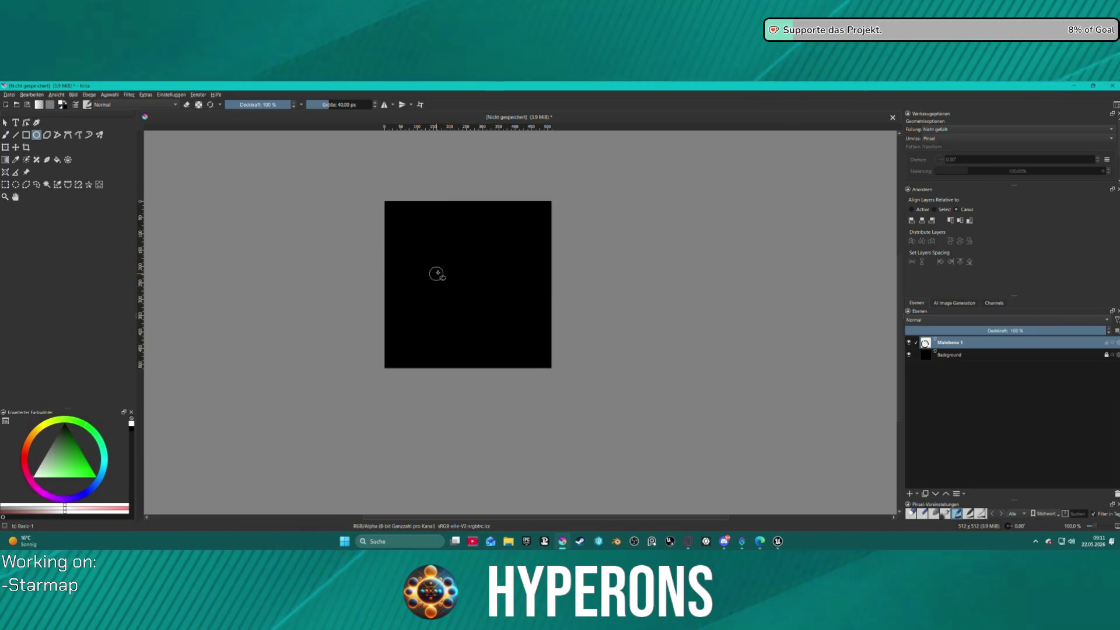
pyautogui.moveTo(408, 333); pyautogui.dragTo(556, 190)
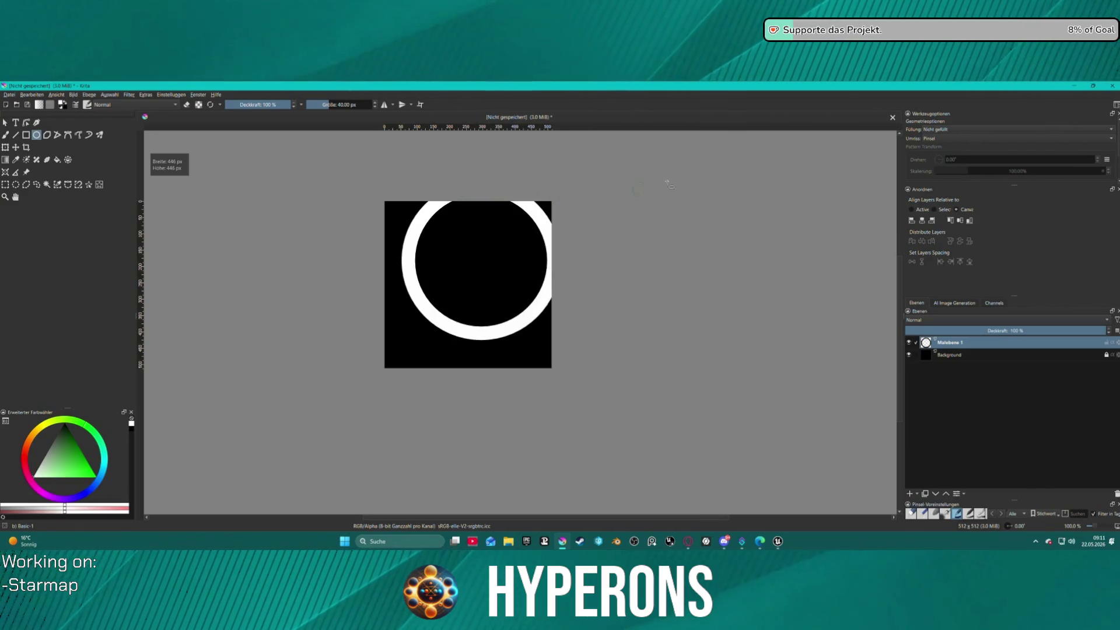
# Step: Centre the ring horizontally and vertically on the canvas, then switch to the Select Shapes tool
pyautogui.click(960, 222)
pyautogui.click(960, 221)
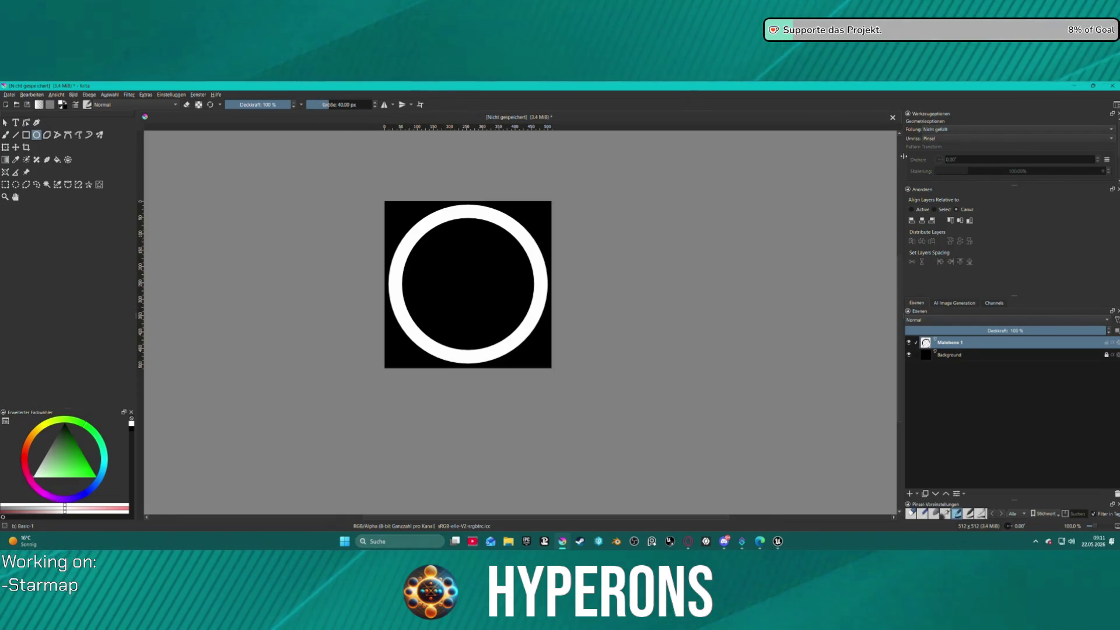
pyautogui.press('v')
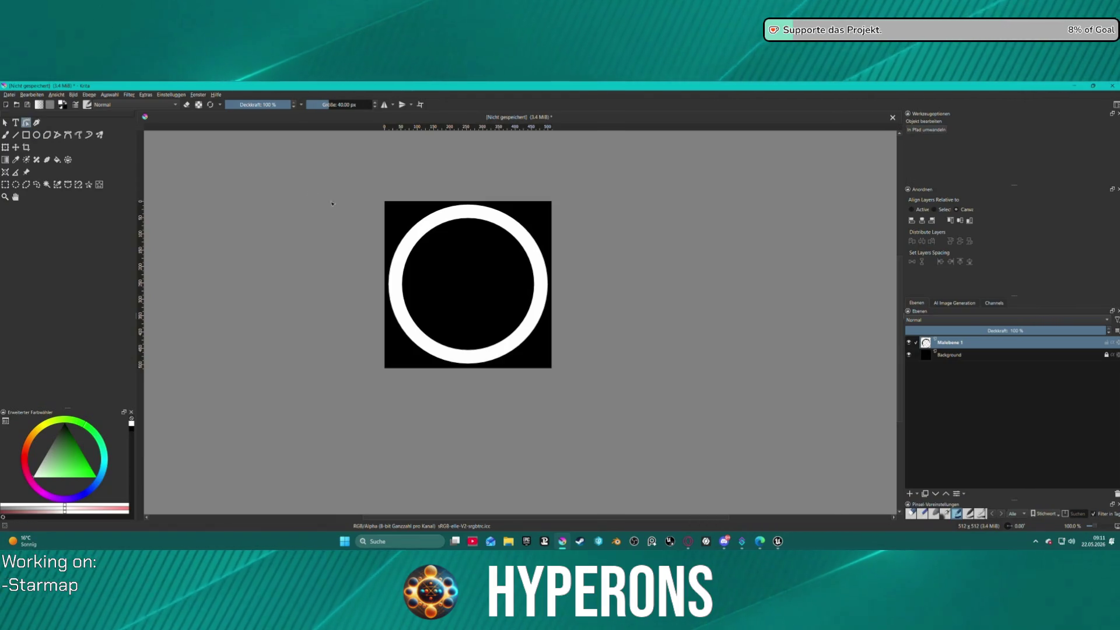
pyautogui.press('q')
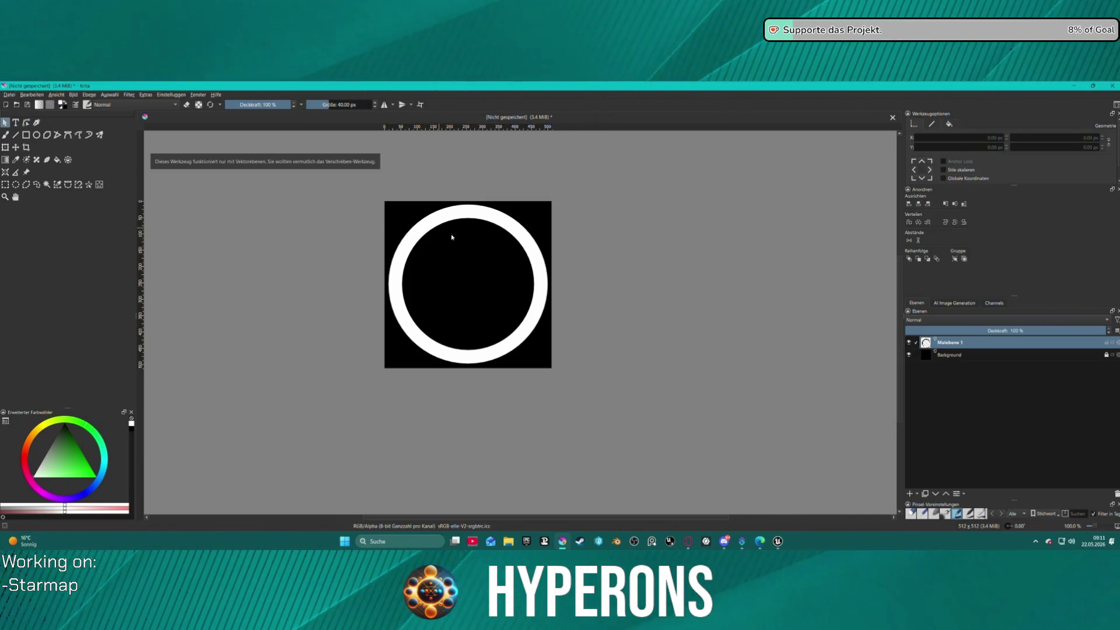